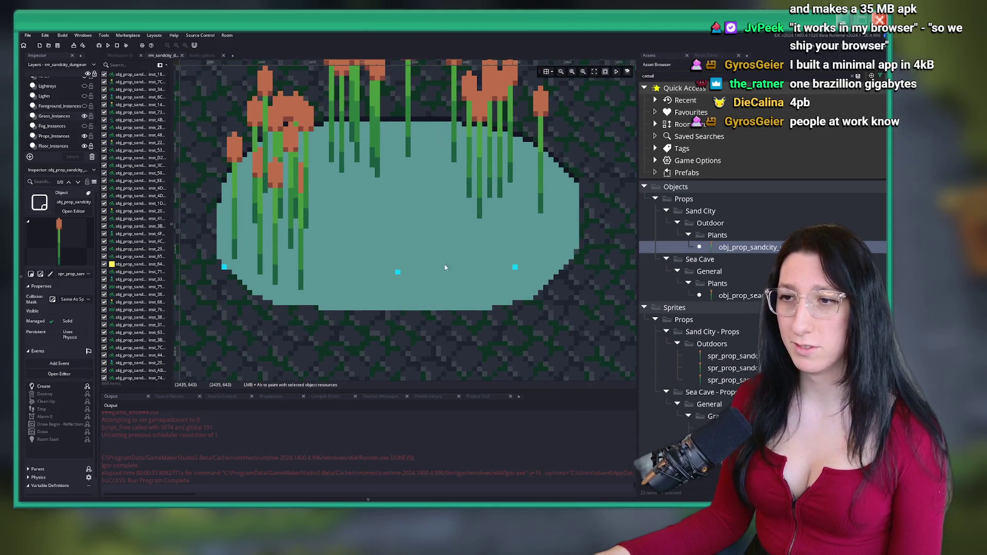
Paint seven new cattail instances around the middle of the pond
{"action": "left_click", "coordinate": [432, 282], "text": "alt"}
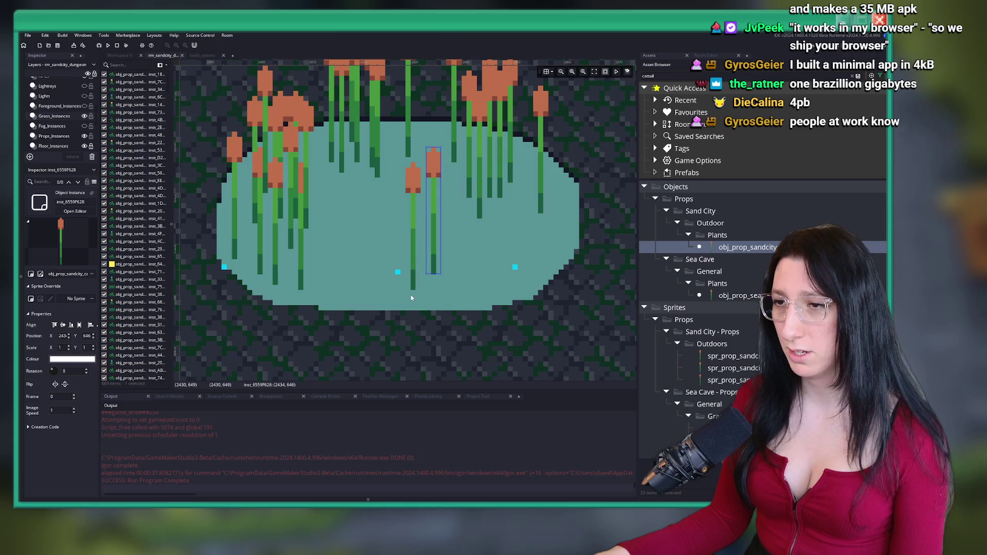
{"action": "left_click", "coordinate": [408, 301], "text": "alt"}
{"action": "left_click", "coordinate": [419, 254], "text": "alt"}
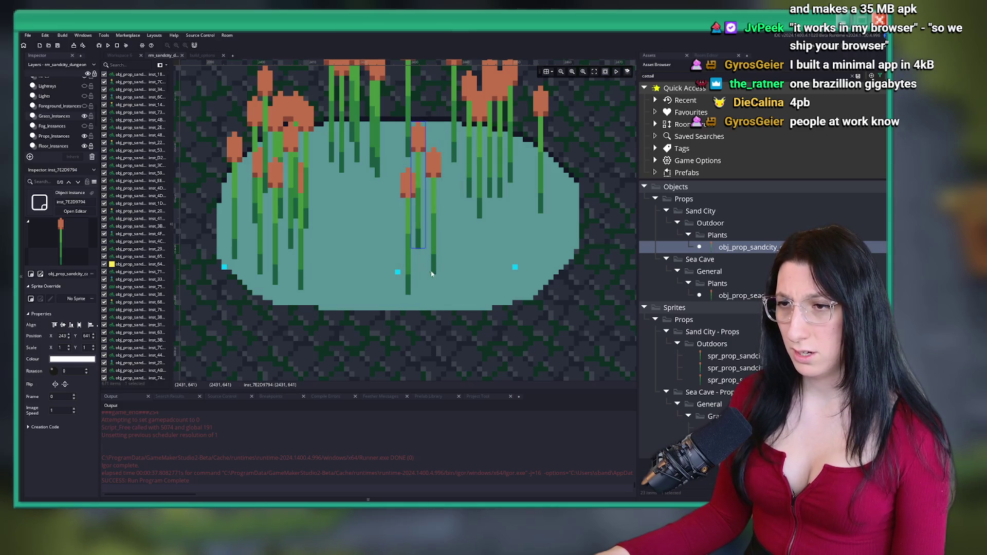
{"action": "left_click", "coordinate": [456, 276], "text": "alt"}
{"action": "left_click", "coordinate": [443, 304], "text": "alt"}
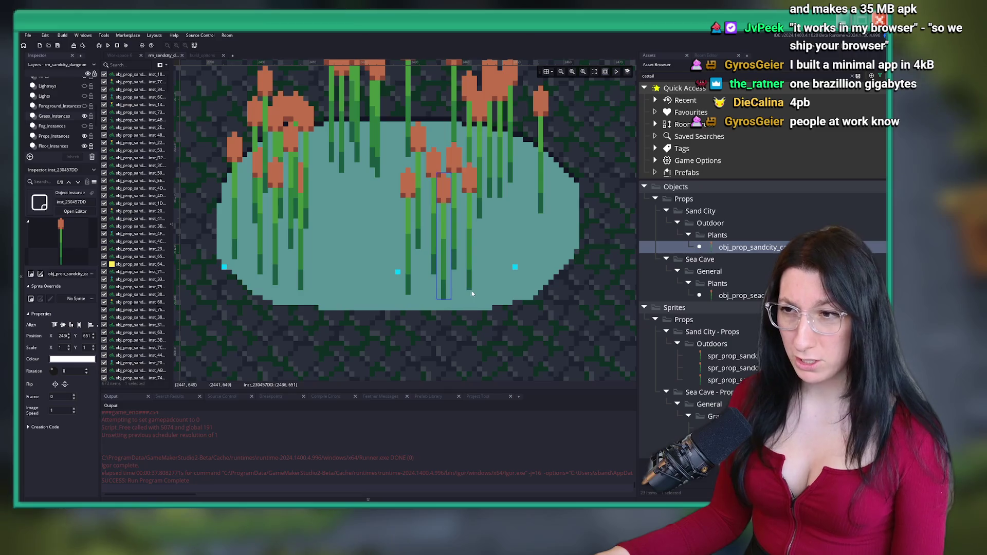
{"action": "left_click", "coordinate": [486, 289], "text": "alt"}
{"action": "left_click", "coordinate": [470, 306], "text": "alt"}
Add two more cattails on the pond's left side, then zoom out to view the room
{"action": "left_click", "coordinate": [368, 299], "text": "alt"}
{"action": "left_click", "coordinate": [393, 279], "text": "alt"}
{"action": "scroll", "coordinate": [395, 314], "scroll_direction": "down", "scroll_amount": 5}
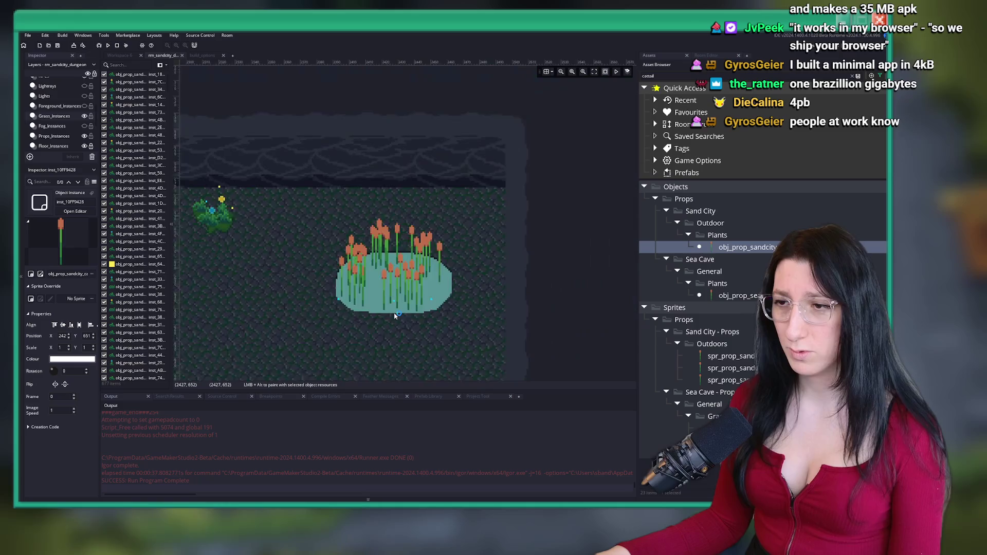
{"action": "scroll", "coordinate": [653, 155], "scroll_direction": "down", "scroll_amount": 4}
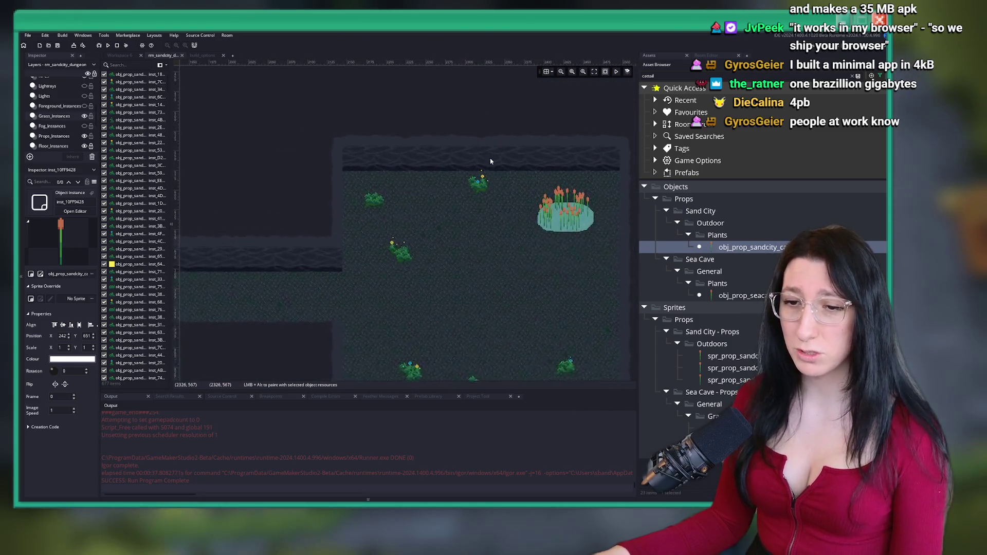
{"action": "scroll", "coordinate": [487, 167], "scroll_direction": "up", "scroll_amount": 1}
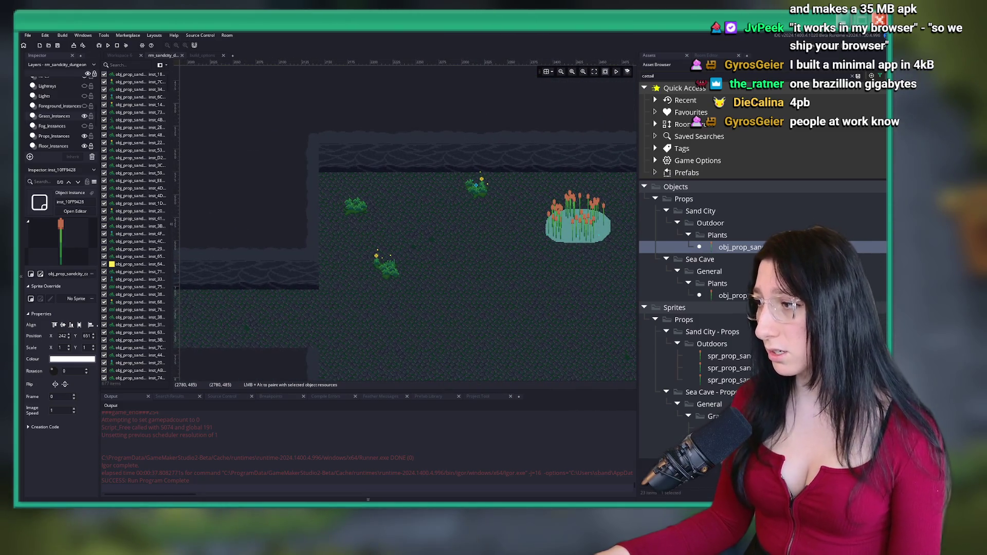
{"action": "mouse_move", "coordinate": [406, 289]}
{"action": "left_mouse_down"}
{"action": "mouse_move", "coordinate": [432, 238]}
{"action": "mouse_move", "coordinate": [388, 205]}
{"action": "left_mouse_up"}
{"action": "scroll", "coordinate": [390, 203], "scroll_direction": "down", "scroll_amount": 1}
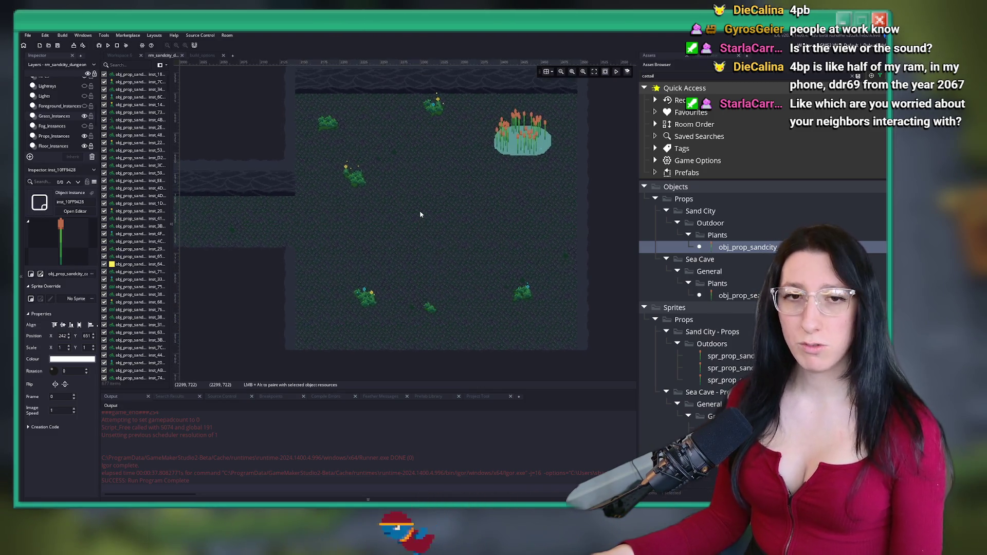
{"action": "scroll", "coordinate": [420, 222], "scroll_direction": "up", "scroll_amount": 1}
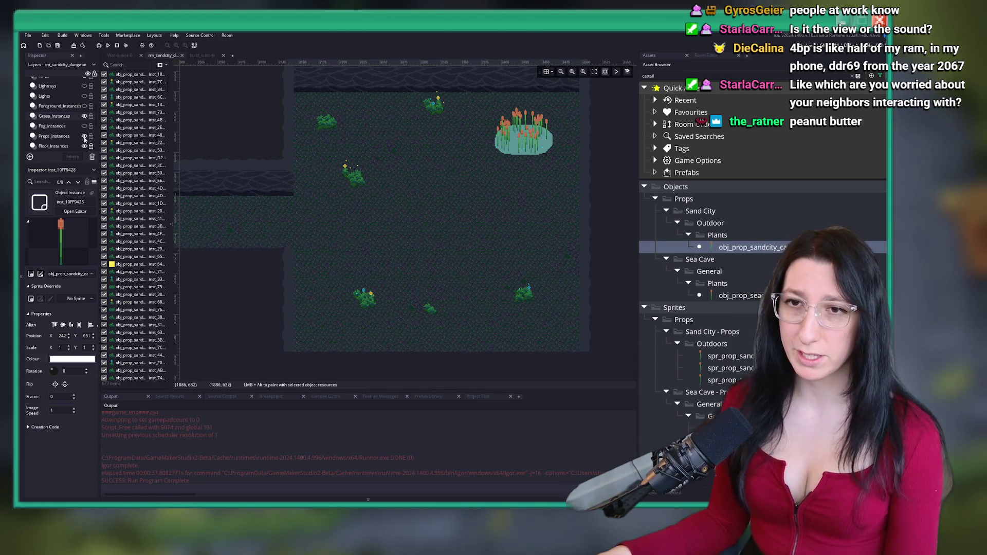
{"action": "scroll", "coordinate": [58, 100], "scroll_direction": "up", "scroll_amount": 2}
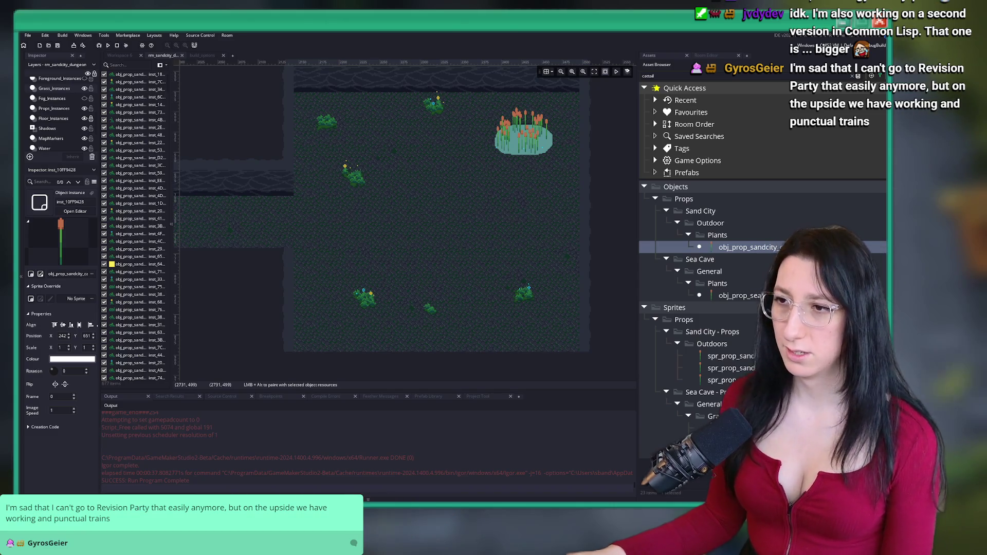
On the Props layer, move the two small bottom plants up toward the pond
{"action": "left_click_drag", "start_coordinate": [456, 207], "coordinate": [423, 216]}
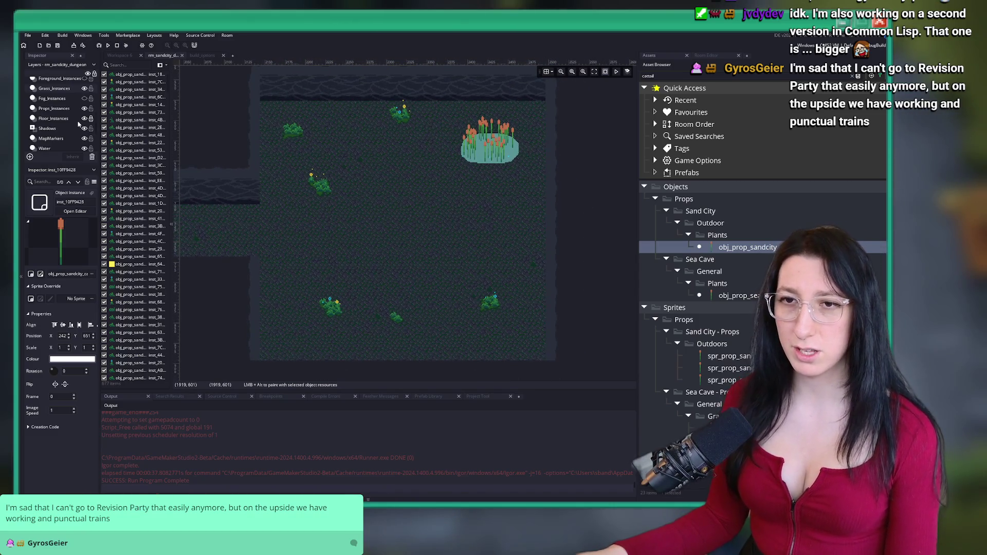
{"action": "scroll", "coordinate": [60, 111], "scroll_direction": "up", "scroll_amount": 2}
{"action": "scroll", "coordinate": [60, 121], "scroll_direction": "down", "scroll_amount": 3}
{"action": "left_click", "coordinate": [44, 140]}
{"action": "left_click_drag", "start_coordinate": [364, 241], "coordinate": [432, 225]}
{"action": "scroll", "coordinate": [435, 267], "scroll_direction": "down", "scroll_amount": 2}
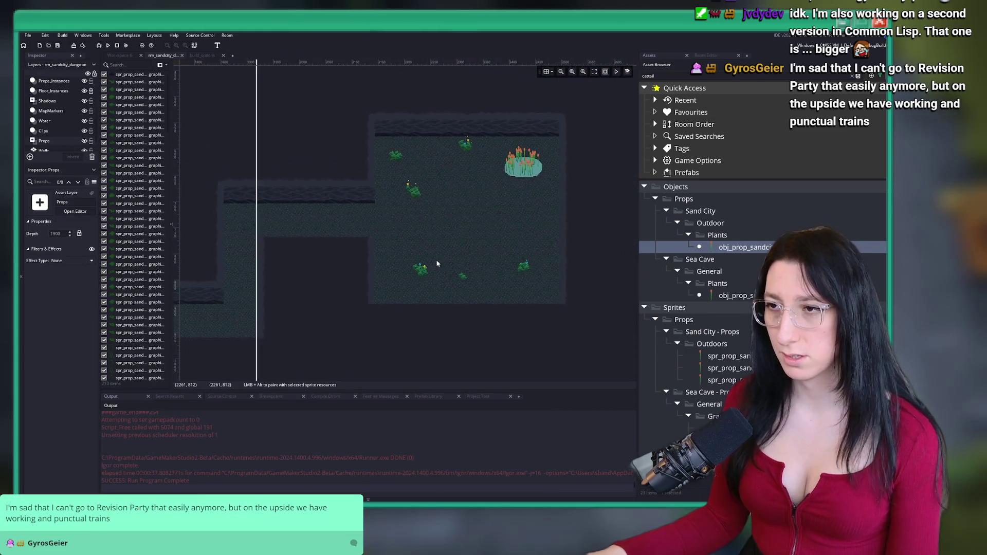
{"action": "scroll", "coordinate": [458, 265], "scroll_direction": "up", "scroll_amount": 2}
{"action": "left_click_drag", "start_coordinate": [480, 321], "coordinate": [424, 253]}
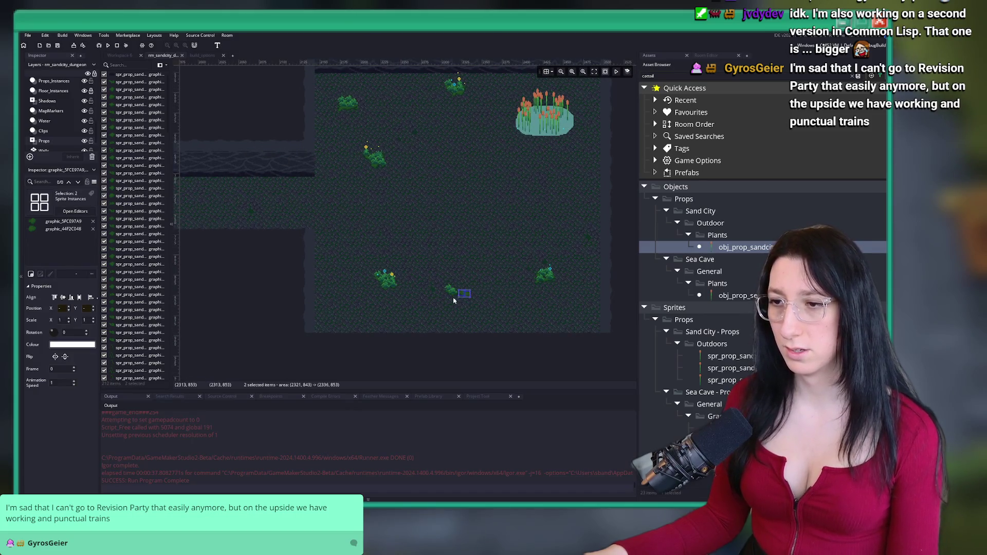
{"action": "mouse_move", "coordinate": [464, 295]}
{"action": "left_mouse_down"}
{"action": "mouse_move", "coordinate": [486, 226]}
{"action": "mouse_move", "coordinate": [518, 194]}
{"action": "mouse_move", "coordinate": [563, 175]}
{"action": "left_mouse_up"}
Move the small plant on the right down and left across the floor
{"action": "scroll", "coordinate": [448, 202], "scroll_direction": "up", "scroll_amount": 3}
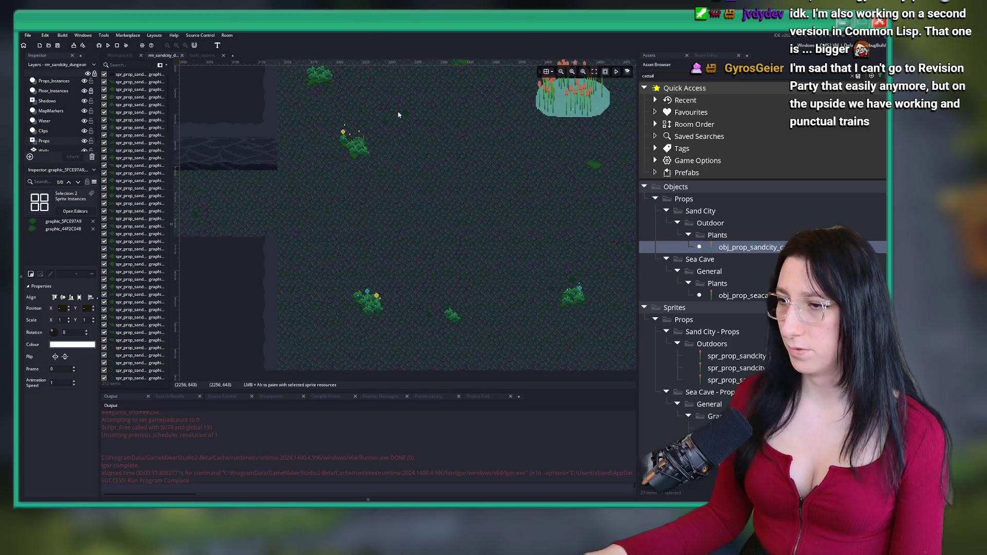
{"action": "scroll", "coordinate": [405, 198], "scroll_direction": "down", "scroll_amount": 3}
{"action": "mouse_move", "coordinate": [216, 111]}
{"action": "left_mouse_down"}
{"action": "mouse_move", "coordinate": [315, 185]}
{"action": "mouse_move", "coordinate": [349, 249]}
{"action": "left_mouse_up"}
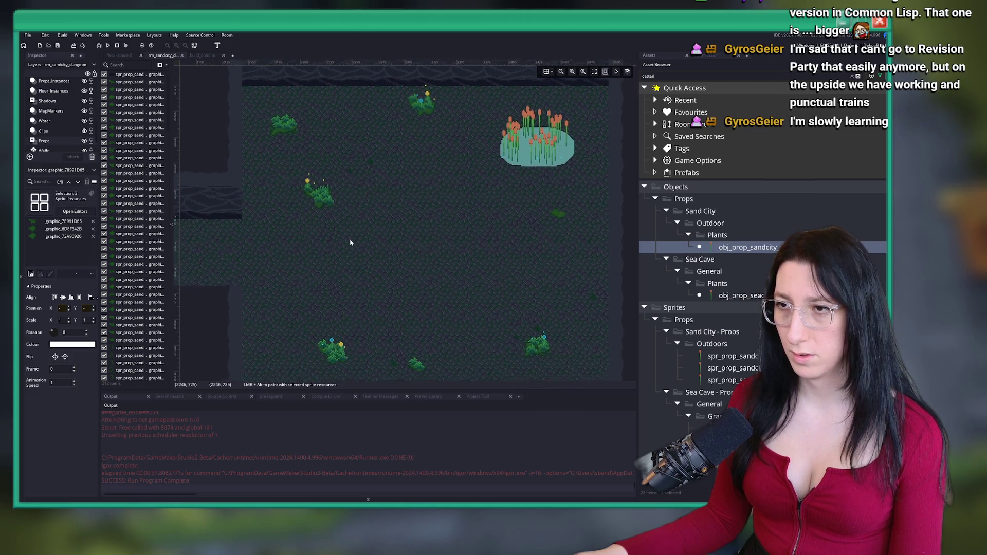
{"action": "mouse_move", "coordinate": [551, 352]}
{"action": "left_mouse_down"}
{"action": "mouse_move", "coordinate": [418, 254]}
{"action": "mouse_move", "coordinate": [411, 218]}
{"action": "left_mouse_up"}
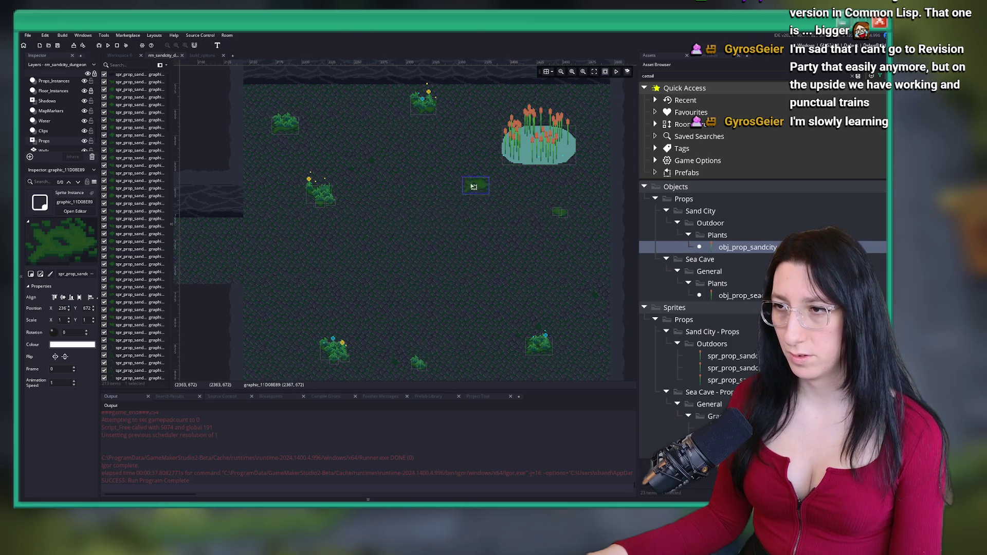
{"action": "mouse_move", "coordinate": [452, 179]}
{"action": "left_mouse_down"}
{"action": "mouse_move", "coordinate": [403, 201]}
{"action": "mouse_move", "coordinate": [342, 271]}
{"action": "mouse_move", "coordinate": [264, 291]}
{"action": "mouse_move", "coordinate": [276, 301]}
{"action": "left_mouse_up"}
{"action": "scroll", "coordinate": [51, 114], "scroll_direction": "up", "scroll_amount": 2}
On the Grass_Instances layer, move two grass clumps to a new spot
{"action": "left_click", "coordinate": [54, 102]}
{"action": "left_click_drag", "start_coordinate": [438, 370], "coordinate": [408, 326]}
{"action": "left_click_drag", "start_coordinate": [450, 85], "coordinate": [564, 213]}
{"action": "scroll", "coordinate": [563, 208], "scroll_direction": "up", "scroll_amount": 3}
{"action": "scroll", "coordinate": [563, 208], "scroll_direction": "up", "scroll_amount": 2}
{"action": "scroll", "coordinate": [545, 320], "scroll_direction": "down", "scroll_amount": 5}
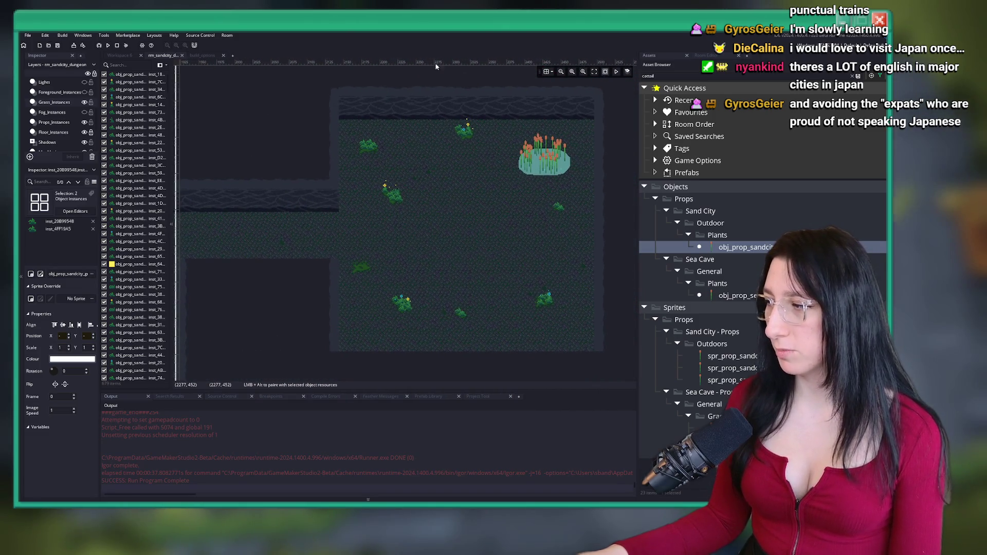
Copy the seven lower-right plant instances, drop the copy onto another grass clump, and deselect
{"action": "scroll", "coordinate": [448, 289], "scroll_direction": "up", "scroll_amount": 1}
{"action": "left_click_drag", "start_coordinate": [530, 268], "coordinate": [601, 345]}
{"action": "key", "text": "ctrl+c"}
{"action": "key", "text": "ctrl+v"}
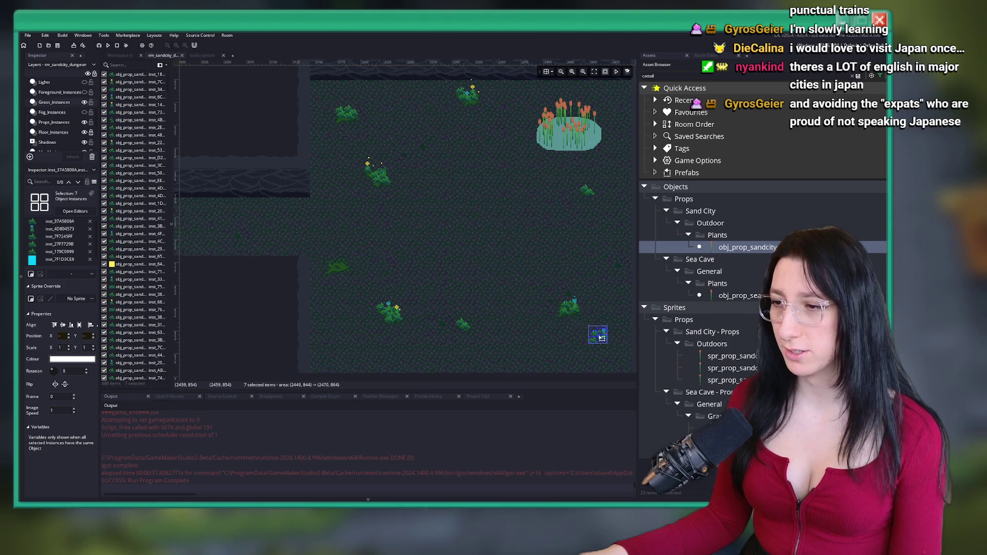
{"action": "left_click", "coordinate": [381, 286]}
{"action": "scroll", "coordinate": [328, 266], "scroll_direction": "up", "scroll_amount": 1}
{"action": "mouse_move", "coordinate": [371, 275]}
{"action": "left_mouse_down"}
{"action": "mouse_move", "coordinate": [339, 266]}
{"action": "mouse_move", "coordinate": [360, 267]}
{"action": "left_mouse_up"}
{"action": "scroll", "coordinate": [339, 266], "scroll_direction": "up", "scroll_amount": 3}
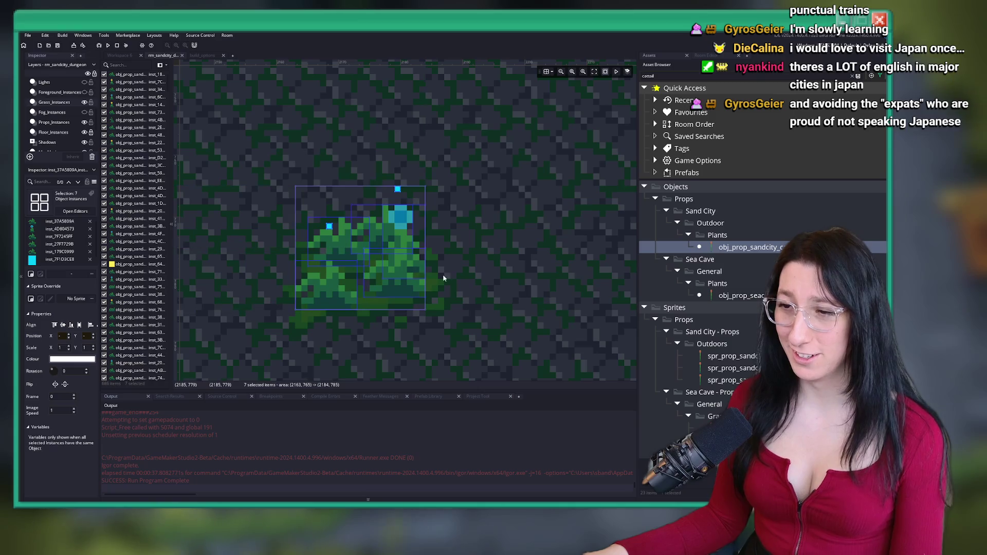
{"action": "left_click", "coordinate": [491, 266]}
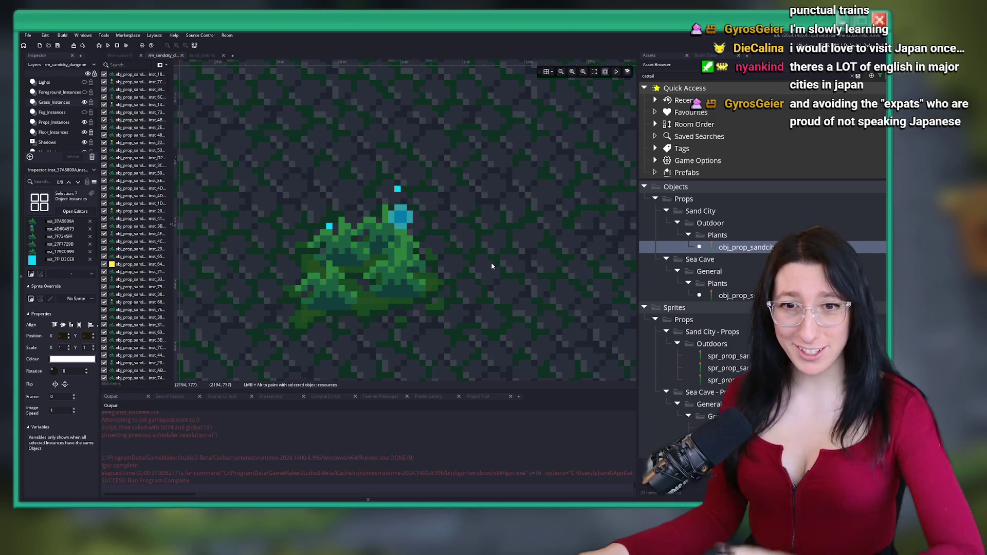
{"action": "scroll", "coordinate": [491, 266], "scroll_direction": "down", "scroll_amount": 5}
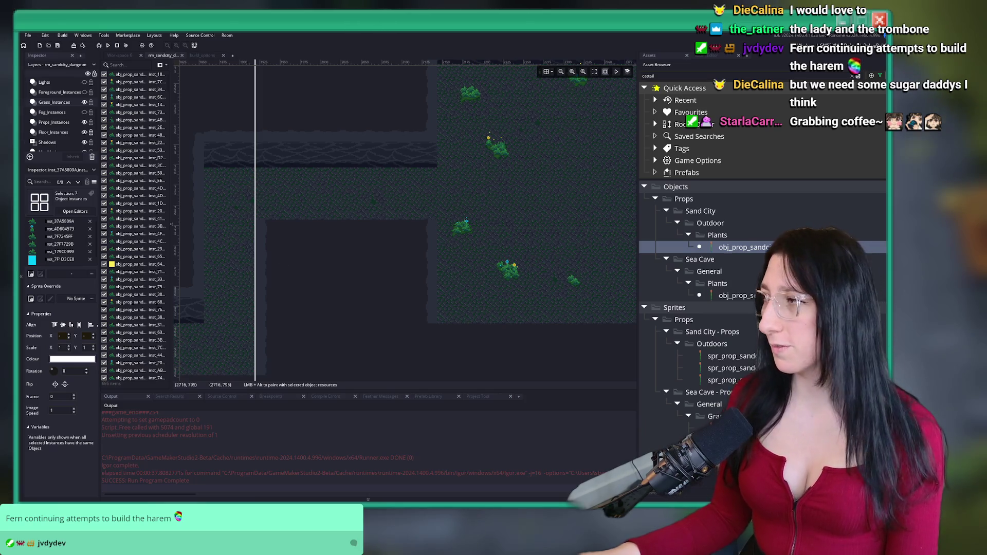
On the Props_Instances layer, select the orange prop in the room
{"action": "scroll", "coordinate": [568, 227], "scroll_direction": "right", "scroll_amount": 5}
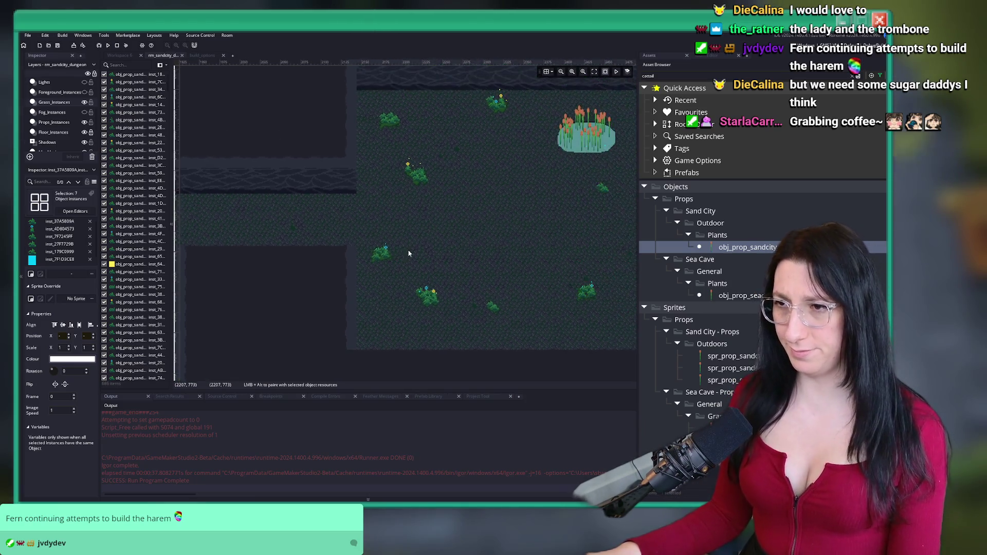
{"action": "scroll", "coordinate": [437, 231], "scroll_direction": "down", "scroll_amount": 1}
{"action": "scroll", "coordinate": [66, 120], "scroll_direction": "down", "scroll_amount": 5}
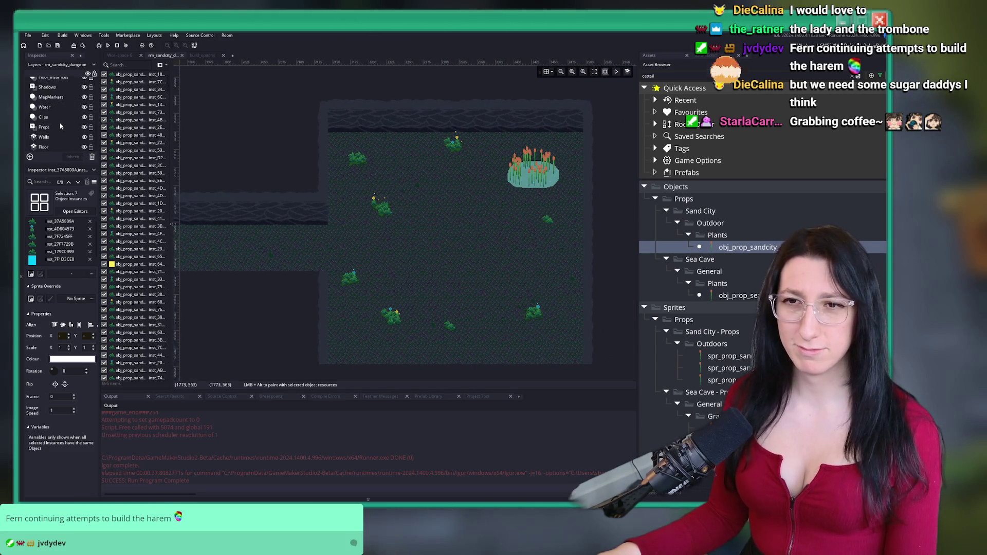
{"action": "scroll", "coordinate": [59, 127], "scroll_direction": "up", "scroll_amount": 1}
{"action": "left_click", "coordinate": [57, 81]}
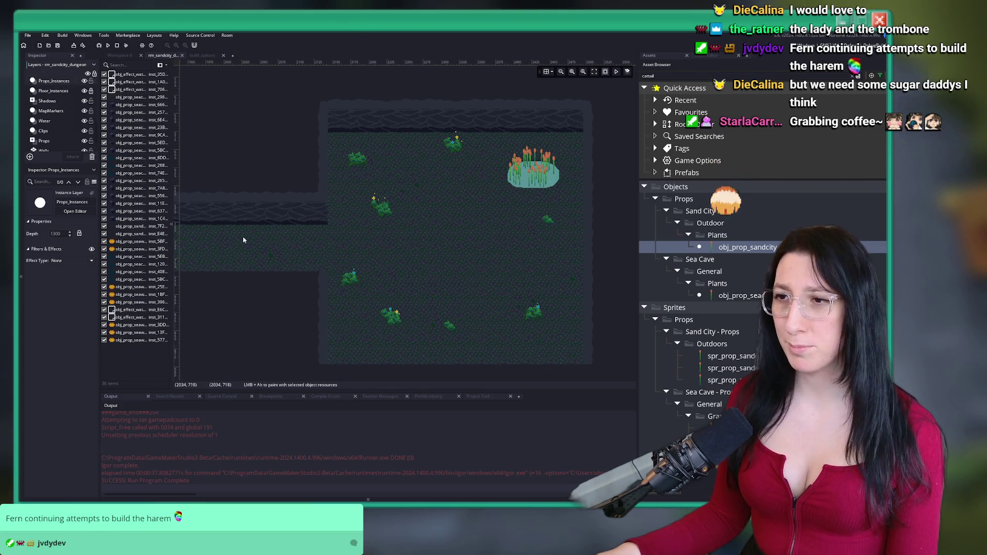
{"action": "scroll", "coordinate": [437, 229], "scroll_direction": "left", "scroll_amount": 5}
{"action": "scroll", "coordinate": [483, 241], "scroll_direction": "left", "scroll_amount": 5}
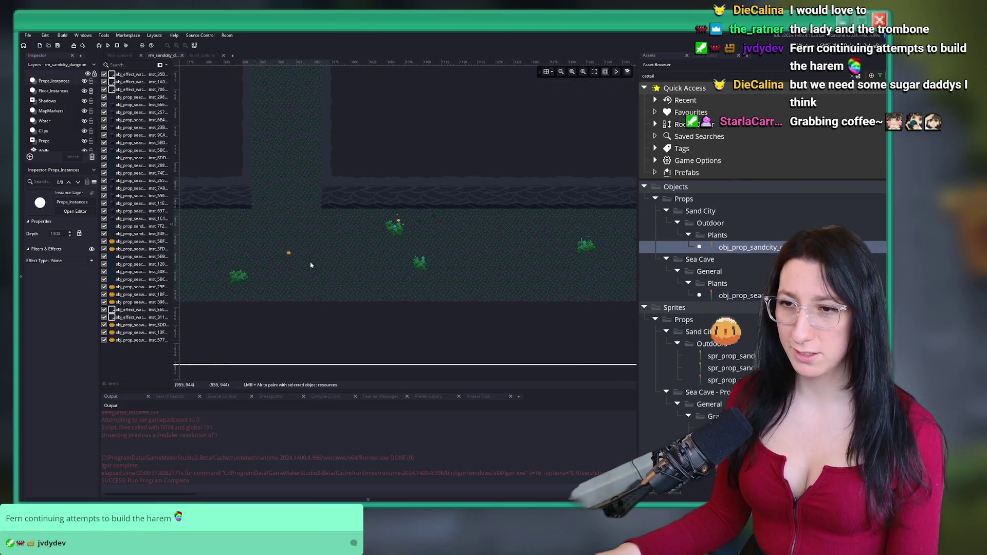
{"action": "left_click", "coordinate": [288, 252]}
{"action": "scroll", "coordinate": [245, 150], "scroll_direction": "right", "scroll_amount": 10}
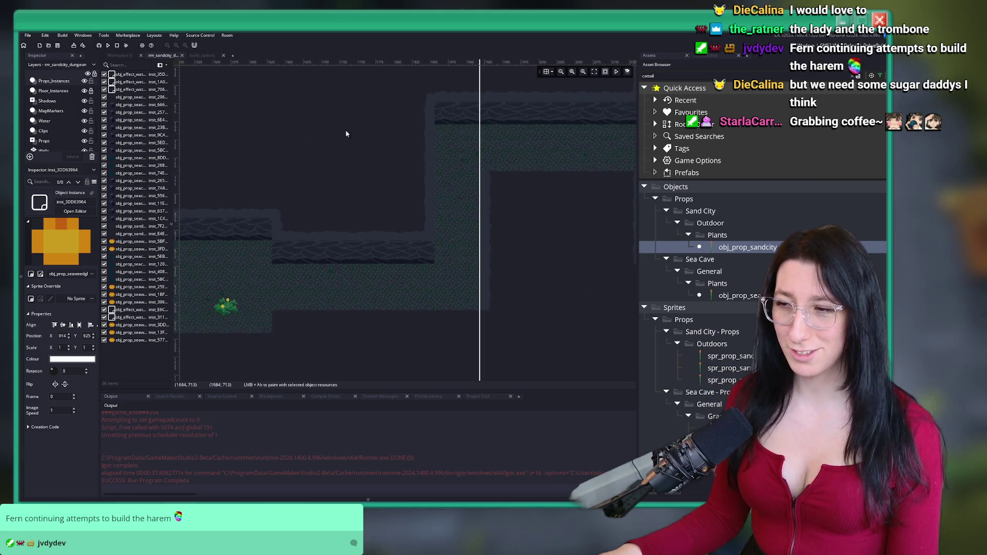
{"action": "scroll", "coordinate": [303, 135], "scroll_direction": "right", "scroll_amount": 10}
{"action": "scroll", "coordinate": [381, 207], "scroll_direction": "up", "scroll_amount": 2}
Paste a seaweed prop, position it near the room centre, then deselect it
{"action": "key", "text": "ctrl+v"}
{"action": "scroll", "coordinate": [317, 200], "scroll_direction": "left", "scroll_amount": 3}
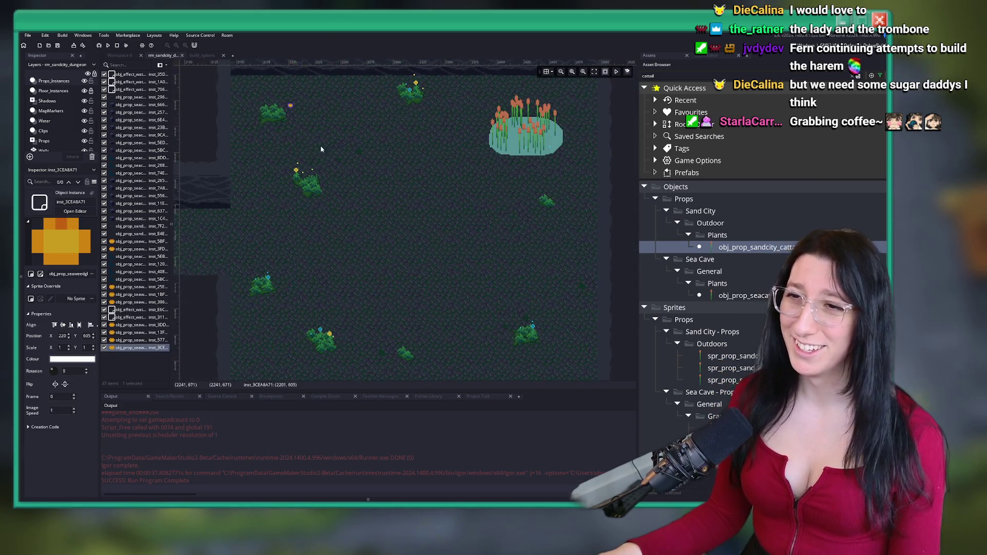
{"action": "mouse_move", "coordinate": [293, 107]}
{"action": "left_mouse_down"}
{"action": "mouse_move", "coordinate": [375, 170]}
{"action": "mouse_move", "coordinate": [418, 247]}
{"action": "left_mouse_up"}
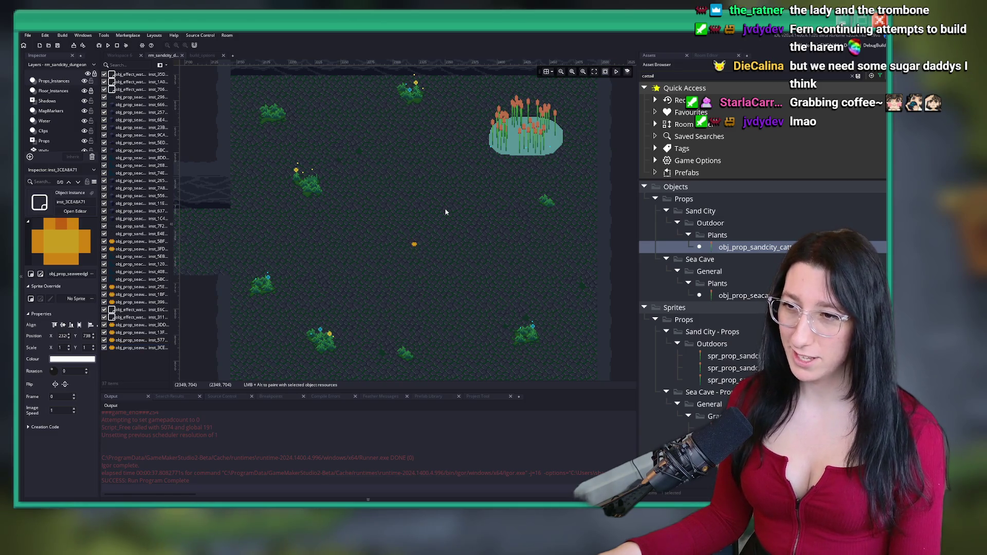
{"action": "scroll", "coordinate": [424, 257], "scroll_direction": "down", "scroll_amount": 3}
{"action": "scroll", "coordinate": [402, 240], "scroll_direction": "up", "scroll_amount": 4}
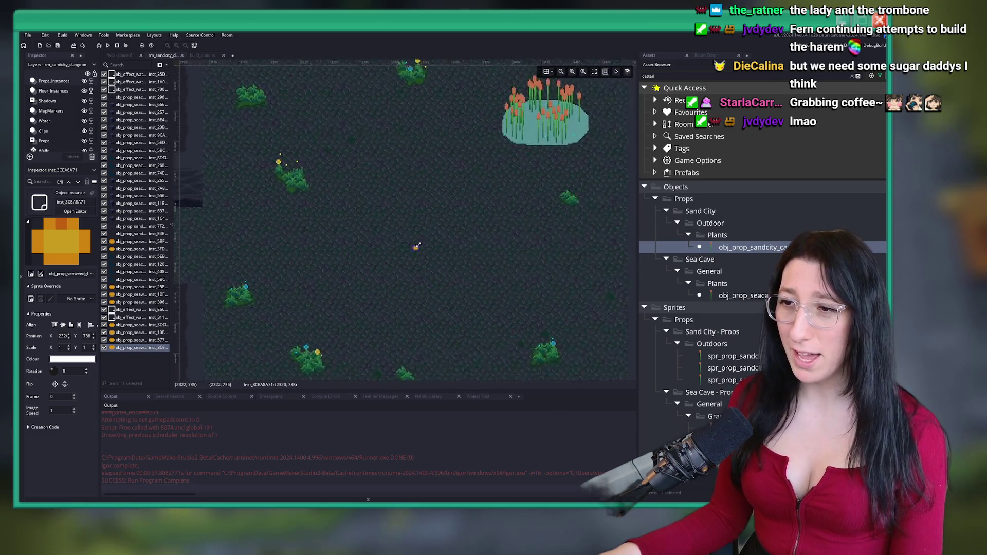
{"action": "left_click_drag", "start_coordinate": [415, 248], "coordinate": [409, 245]}
{"action": "scroll", "coordinate": [428, 229], "scroll_direction": "down", "scroll_amount": 3}
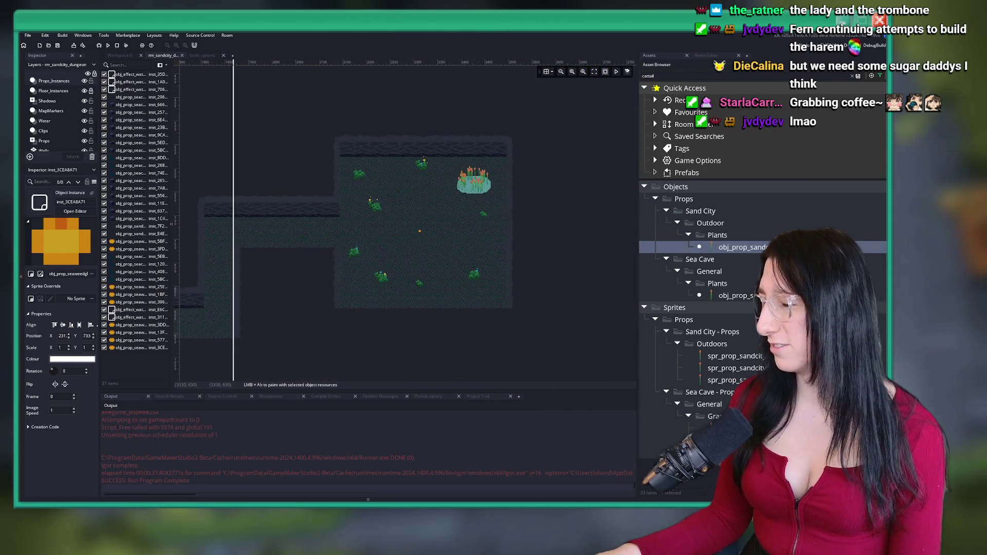
{"action": "scroll", "coordinate": [373, 250], "scroll_direction": "up", "scroll_amount": 2}
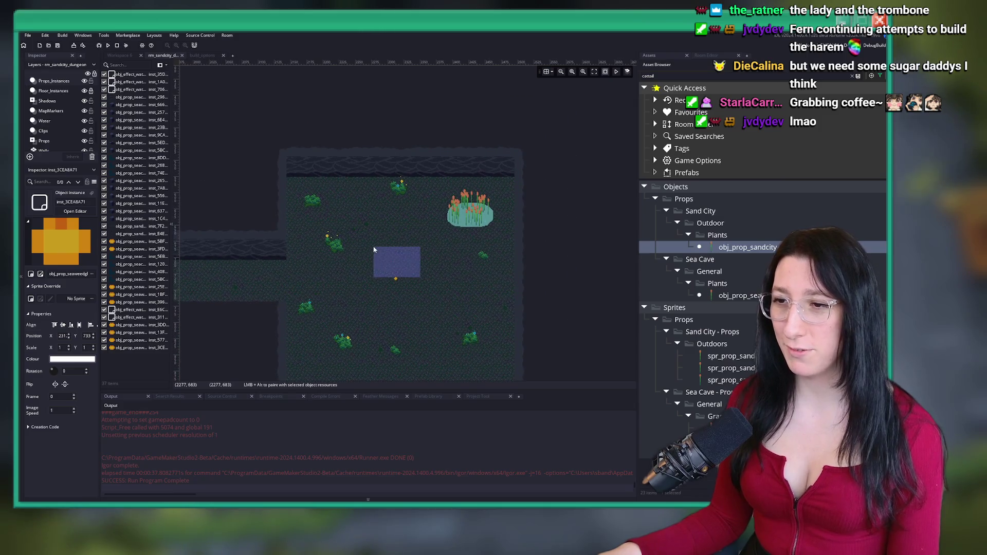
{"action": "left_click", "coordinate": [397, 293]}
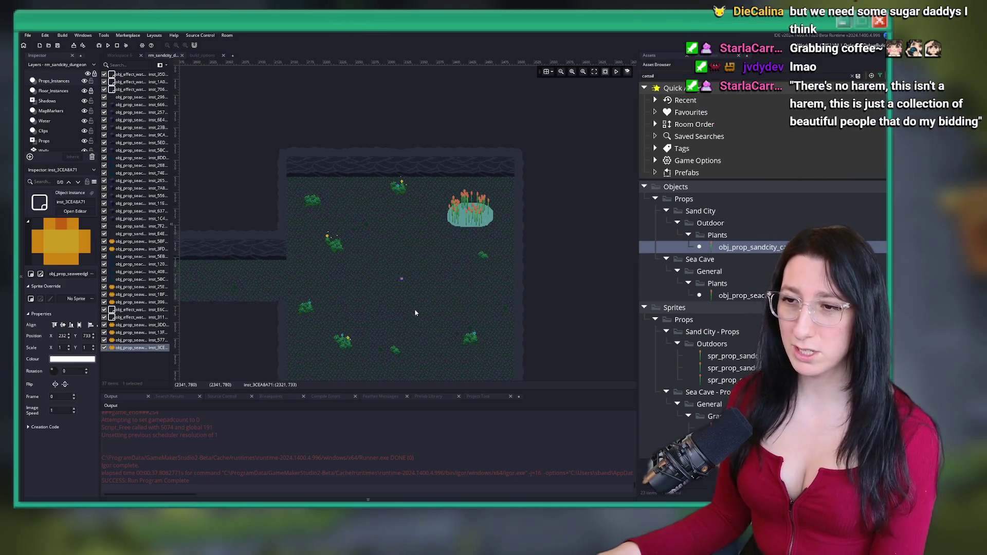
{"action": "left_click", "coordinate": [416, 314]}
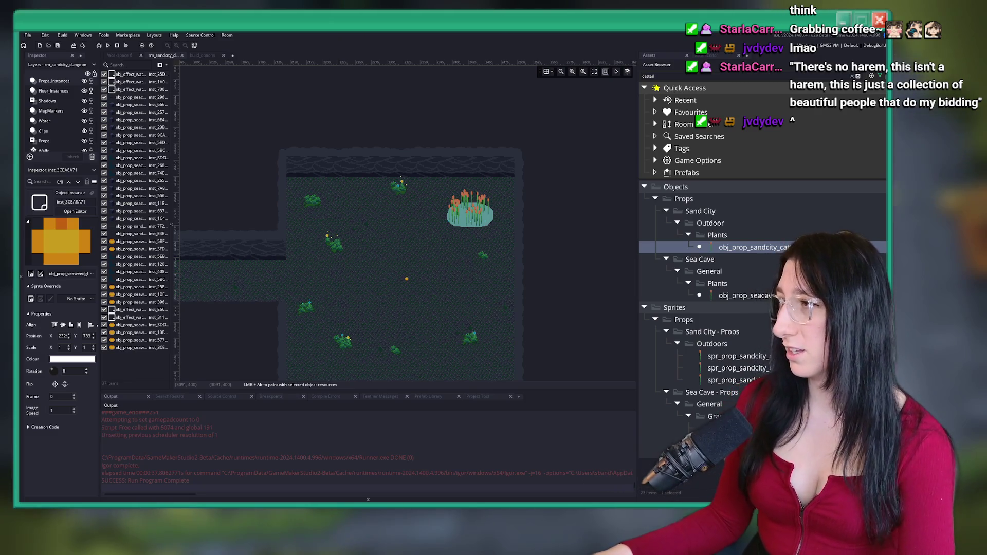
Turn on visibility for the Lights layer and its instances
{"action": "left_click_drag", "start_coordinate": [380, 155], "coordinate": [411, 144]}
{"action": "scroll", "coordinate": [69, 117], "scroll_direction": "up", "scroll_amount": 4}
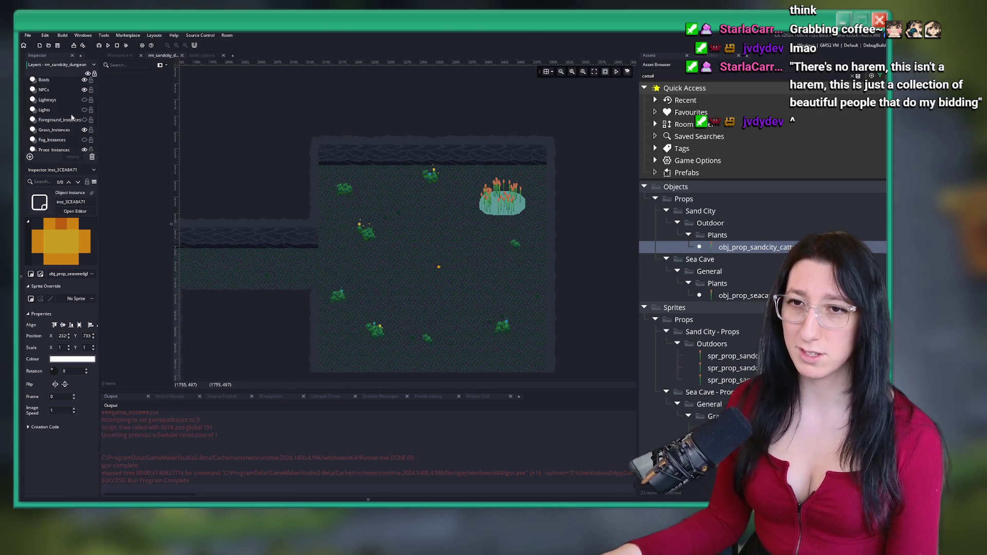
{"action": "left_click", "coordinate": [46, 110]}
{"action": "left_click", "coordinate": [85, 110]}
Move the light glow at the left edge into the upper-right room
{"action": "scroll", "coordinate": [310, 165], "scroll_direction": "down", "scroll_amount": 2}
{"action": "mouse_move", "coordinate": [309, 163]}
{"action": "left_mouse_down"}
{"action": "mouse_move", "coordinate": [462, 166]}
{"action": "mouse_move", "coordinate": [441, 144]}
{"action": "left_mouse_up"}
{"action": "scroll", "coordinate": [309, 194], "scroll_direction": "down", "scroll_amount": 2}
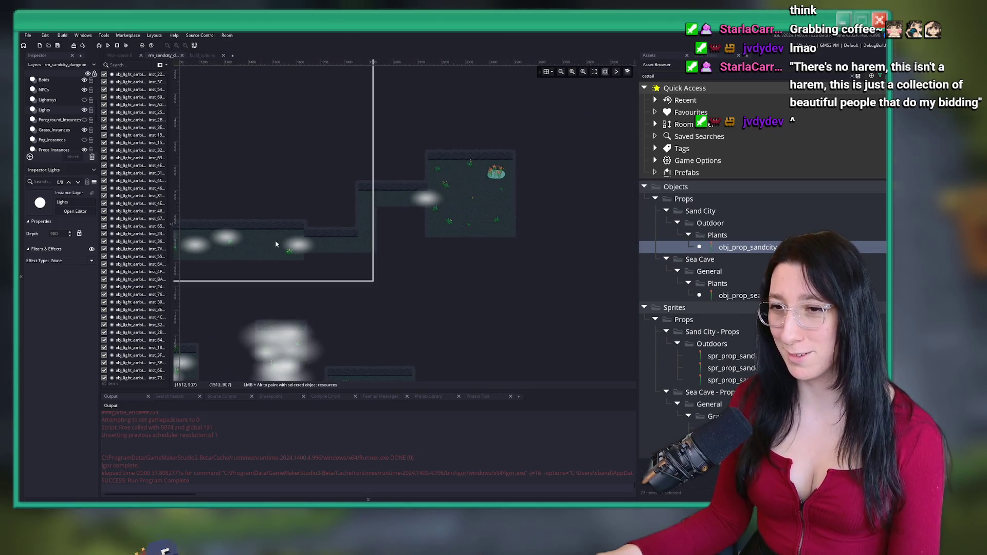
{"action": "left_click", "coordinate": [240, 245]}
{"action": "scroll", "coordinate": [280, 205], "scroll_direction": "up", "scroll_amount": 2}
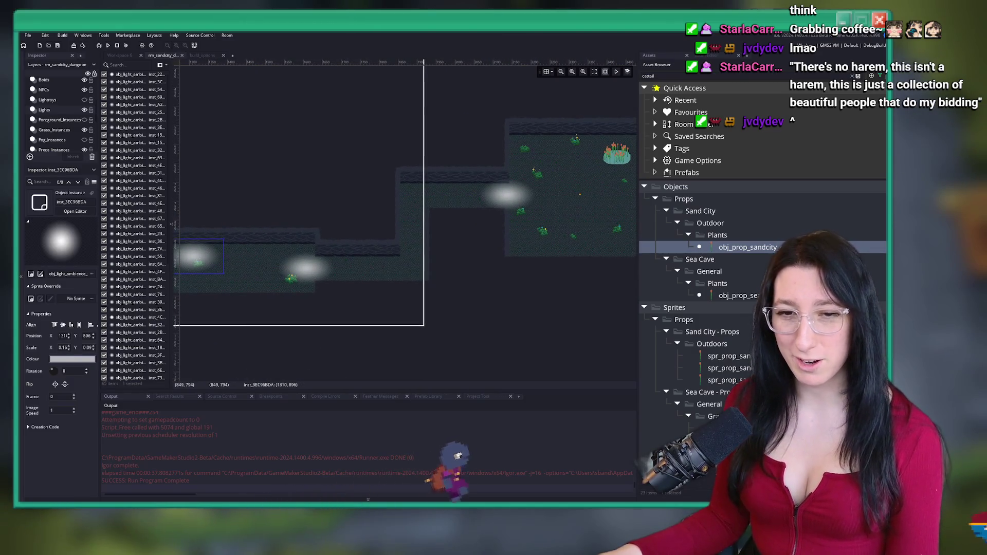
{"action": "scroll", "coordinate": [313, 161], "scroll_direction": "up", "scroll_amount": 1}
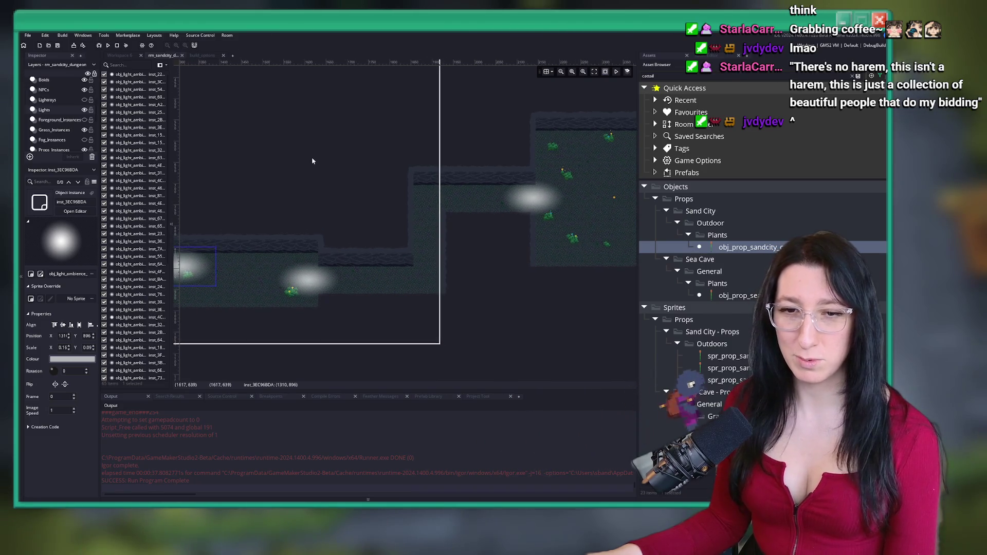
{"action": "left_click_drag", "start_coordinate": [312, 161], "coordinate": [277, 162]}
{"action": "left_click", "coordinate": [187, 278]}
{"action": "mouse_move", "coordinate": [187, 278]}
{"action": "left_mouse_down"}
{"action": "mouse_move", "coordinate": [582, 218]}
{"action": "mouse_move", "coordinate": [577, 152]}
{"action": "left_mouse_up"}
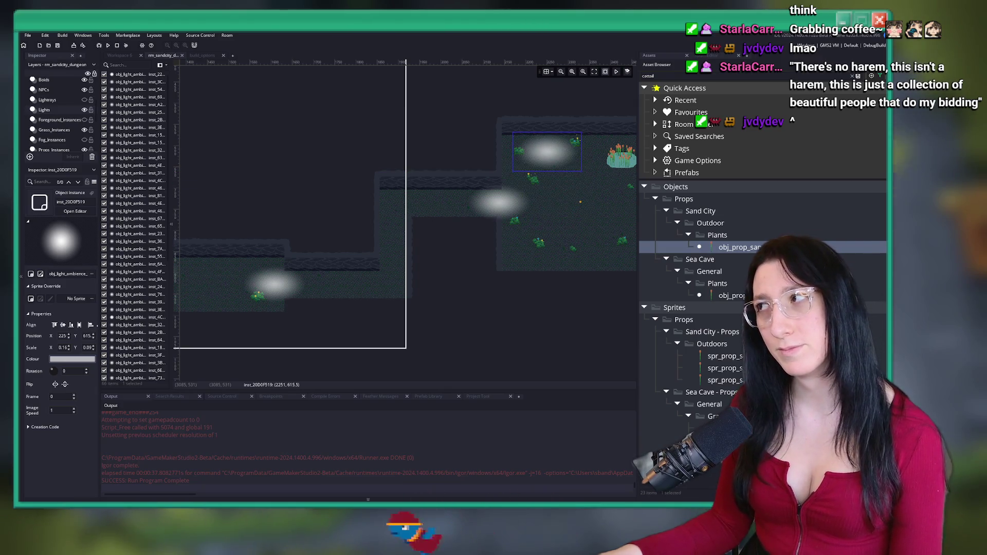
{"action": "left_click_drag", "start_coordinate": [353, 230], "coordinate": [233, 244]}
Scale that light glow up from 0.16 to 0.23 and nudge it up-left
{"action": "scroll", "coordinate": [413, 200], "scroll_direction": "up", "scroll_amount": 1}
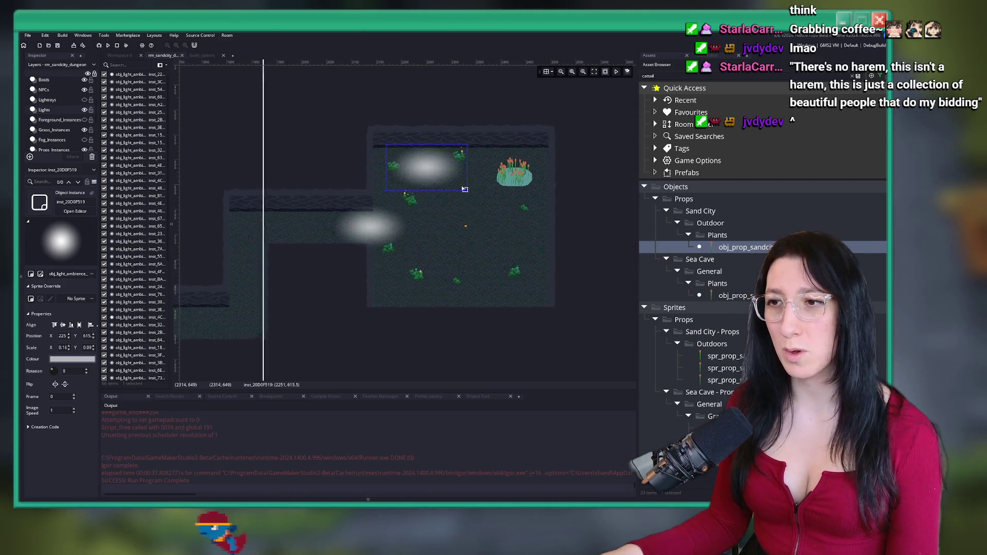
{"action": "scroll", "coordinate": [462, 188], "scroll_direction": "up", "scroll_amount": 2}
{"action": "left_click_drag", "start_coordinate": [465, 192], "coordinate": [530, 237]}
{"action": "mouse_move", "coordinate": [456, 194]}
{"action": "left_mouse_down"}
{"action": "mouse_move", "coordinate": [371, 167]}
{"action": "mouse_move", "coordinate": [392, 176]}
{"action": "left_mouse_up"}
{"action": "scroll", "coordinate": [393, 177], "scroll_direction": "down", "scroll_amount": 5}
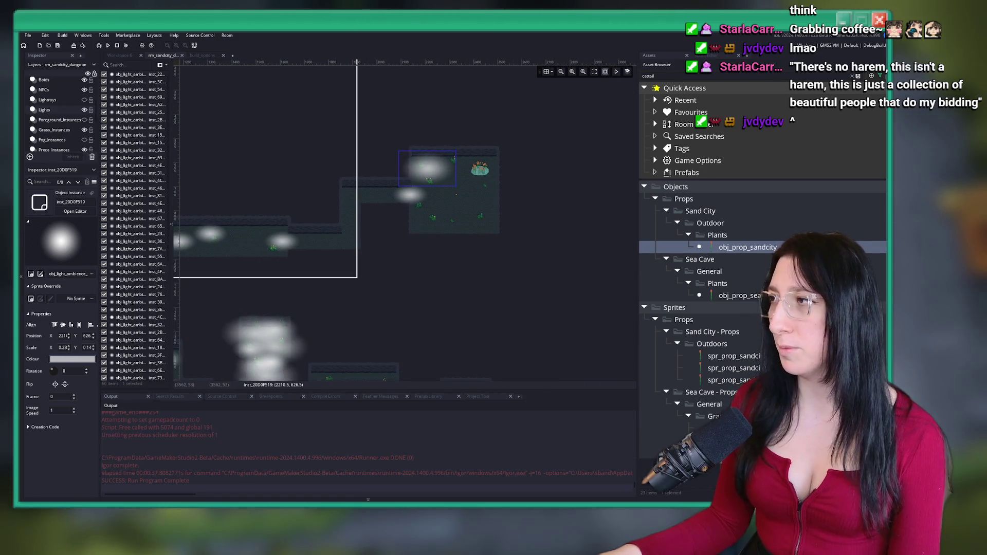
{"action": "scroll", "coordinate": [293, 276], "scroll_direction": "up", "scroll_amount": 2}
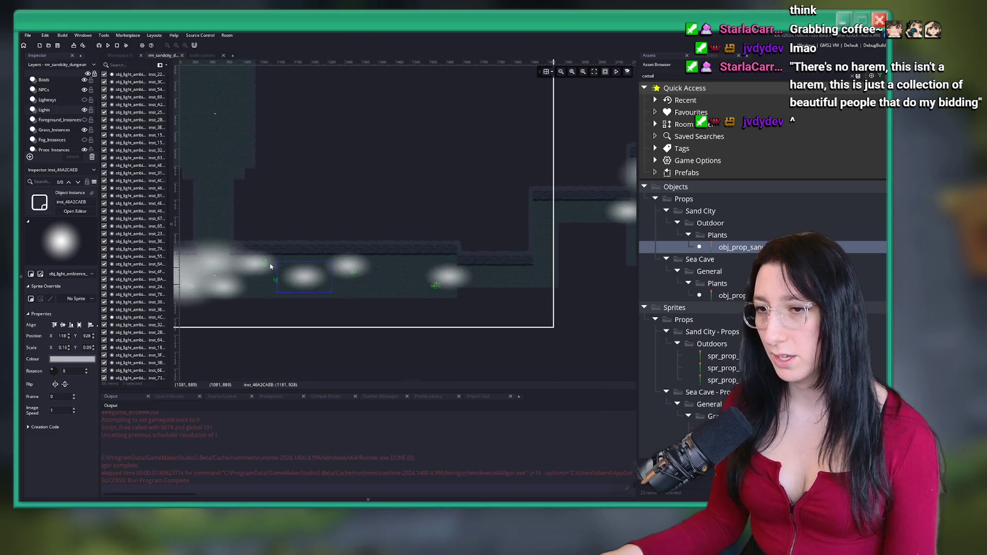
{"action": "scroll", "coordinate": [425, 238], "scroll_direction": "up", "scroll_amount": 2}
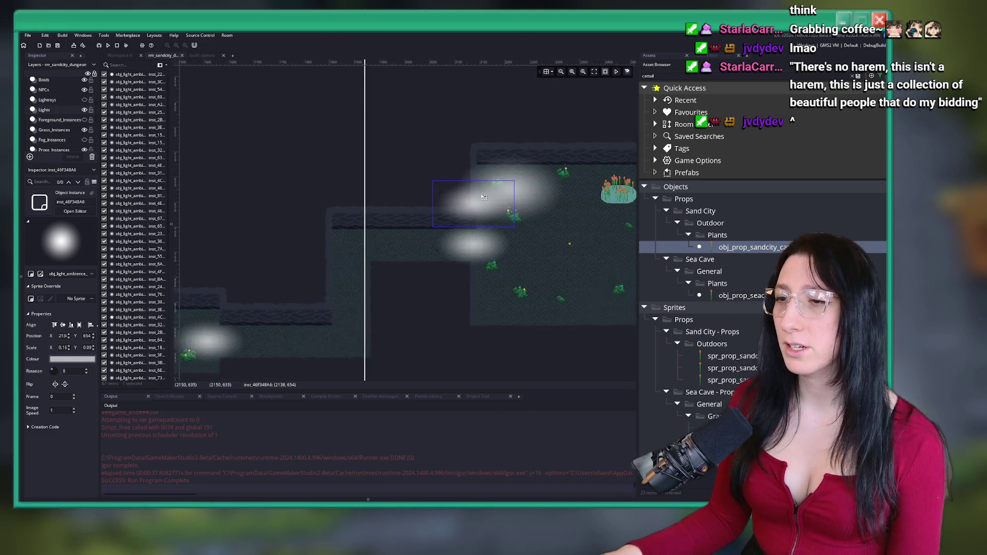
Move another glow in the upper room further right and down
{"action": "left_click", "coordinate": [492, 200]}
{"action": "left_click_drag", "start_coordinate": [493, 199], "coordinate": [563, 210]}
{"action": "scroll", "coordinate": [563, 209], "scroll_direction": "up", "scroll_amount": 3}
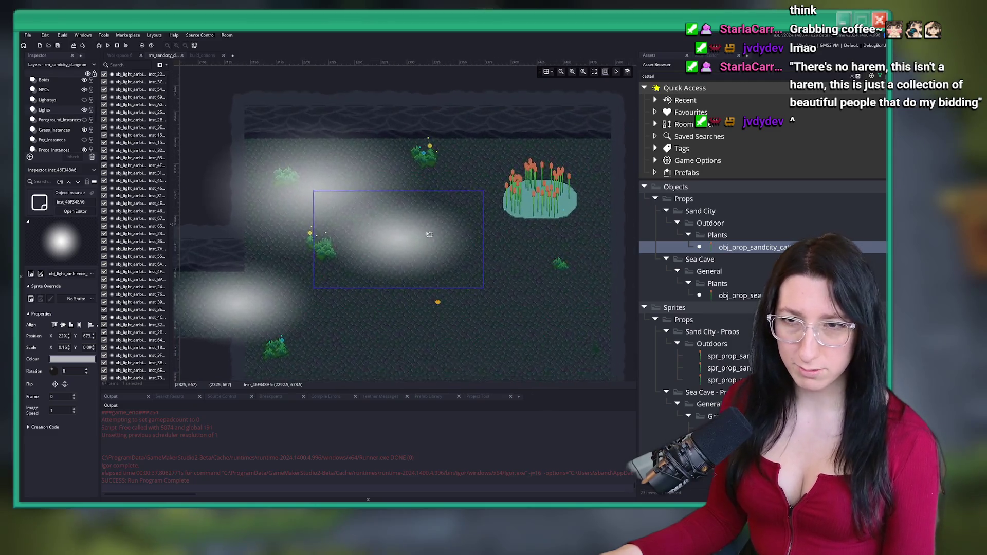
{"action": "scroll", "coordinate": [377, 214], "scroll_direction": "down", "scroll_amount": 1}
{"action": "mouse_move", "coordinate": [377, 214]}
{"action": "left_mouse_down"}
{"action": "mouse_move", "coordinate": [431, 243]}
{"action": "mouse_move", "coordinate": [454, 241]}
{"action": "mouse_move", "coordinate": [470, 263]}
{"action": "left_mouse_up"}
{"action": "scroll", "coordinate": [438, 265], "scroll_direction": "left", "scroll_amount": 5}
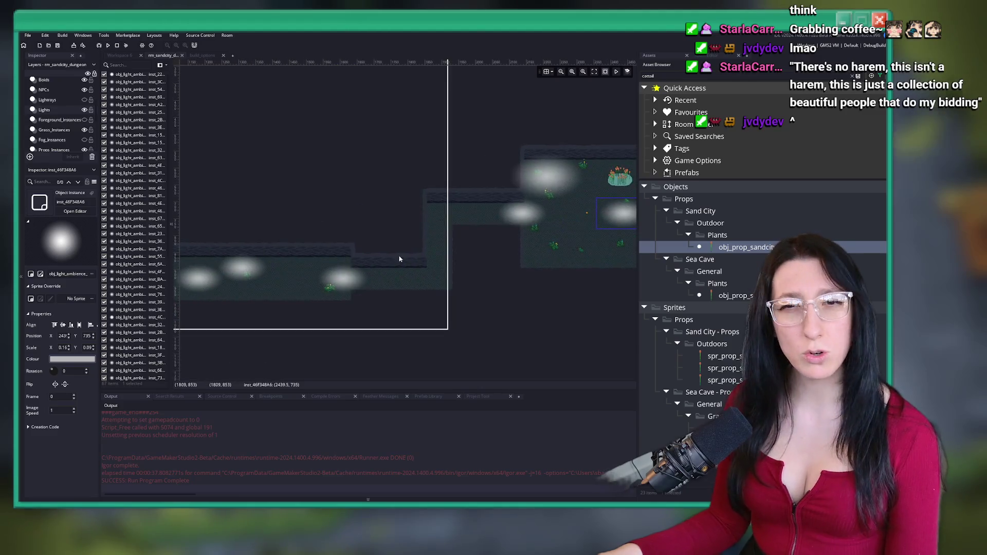
{"action": "scroll", "coordinate": [391, 257], "scroll_direction": "up", "scroll_amount": 4}
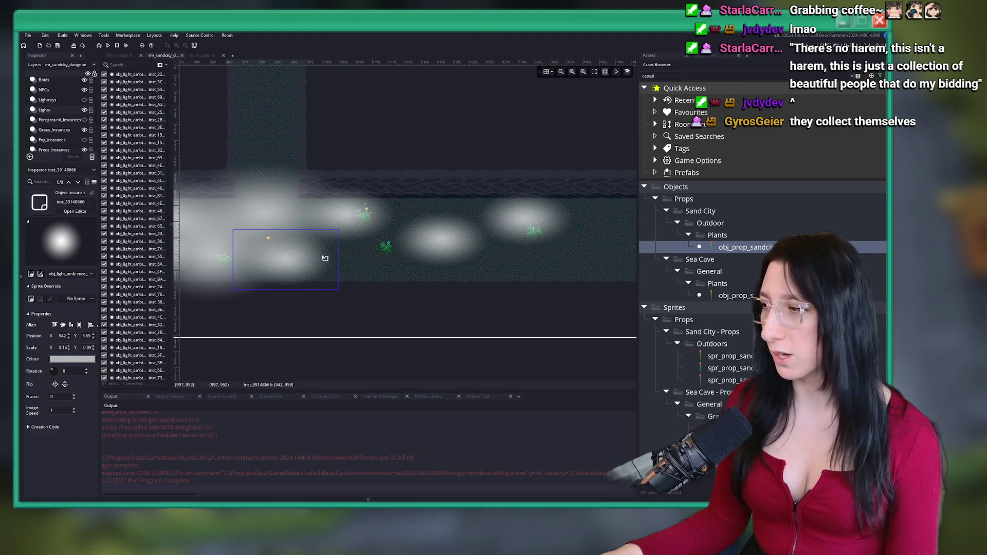
{"action": "scroll", "coordinate": [322, 257], "scroll_direction": "left", "scroll_amount": 3}
Check the corridor glows and move the lower-left light up into the main room
{"action": "left_click", "coordinate": [331, 275]}
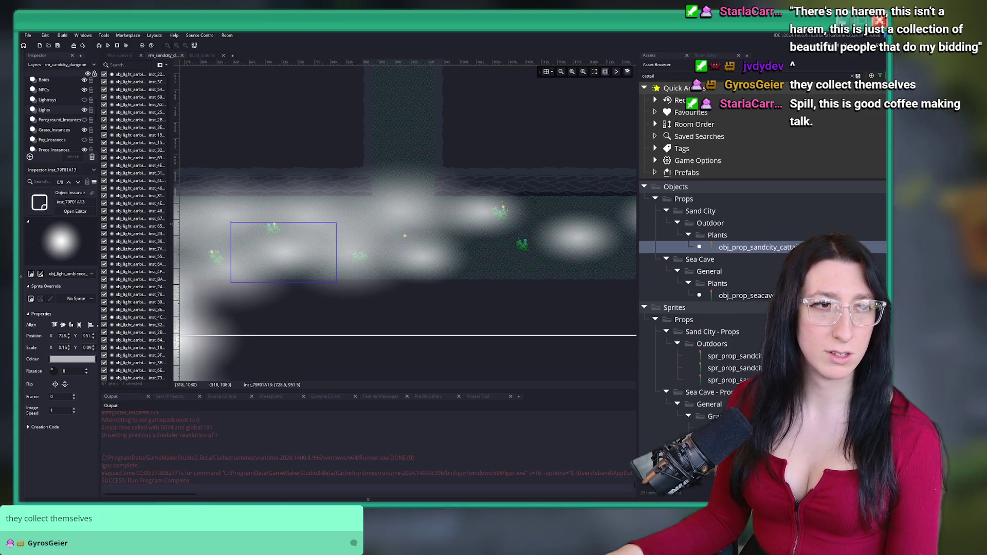
{"action": "scroll", "coordinate": [309, 278], "scroll_direction": "down", "scroll_amount": 1}
{"action": "scroll", "coordinate": [360, 277], "scroll_direction": "right", "scroll_amount": 2}
{"action": "left_click", "coordinate": [371, 280]}
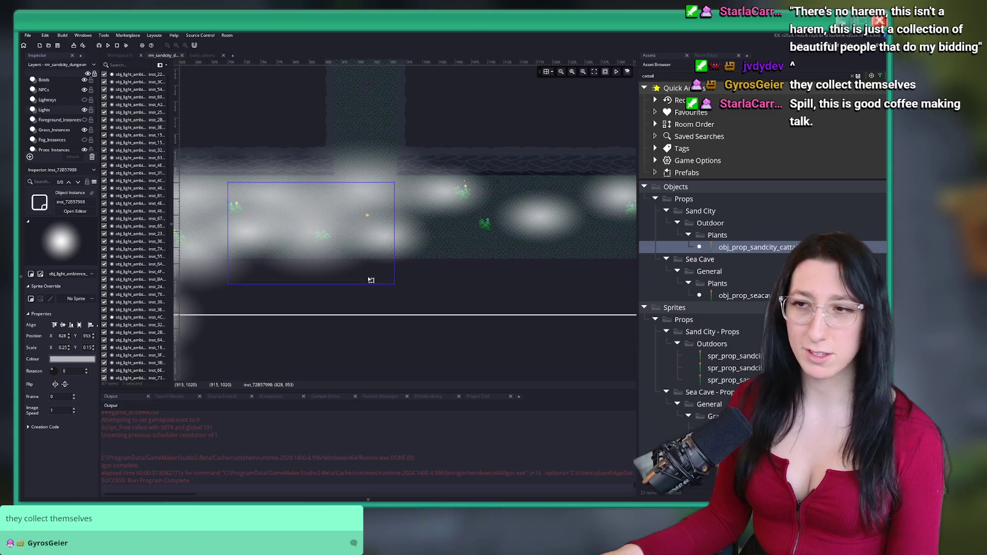
{"action": "left_click", "coordinate": [257, 270]}
{"action": "scroll", "coordinate": [258, 269], "scroll_direction": "down", "scroll_amount": 5}
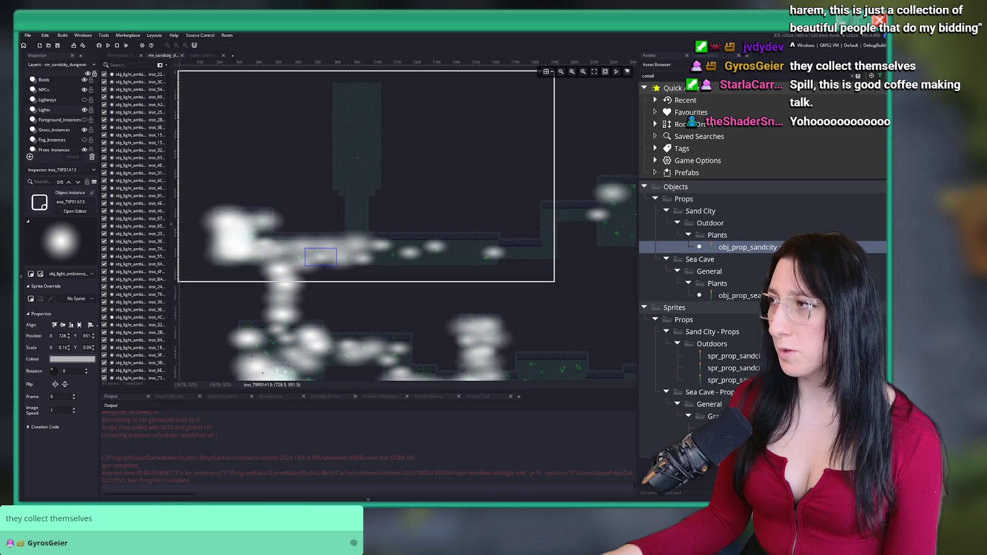
{"action": "left_click", "coordinate": [555, 254]}
{"action": "scroll", "coordinate": [360, 242], "scroll_direction": "up", "scroll_amount": 5}
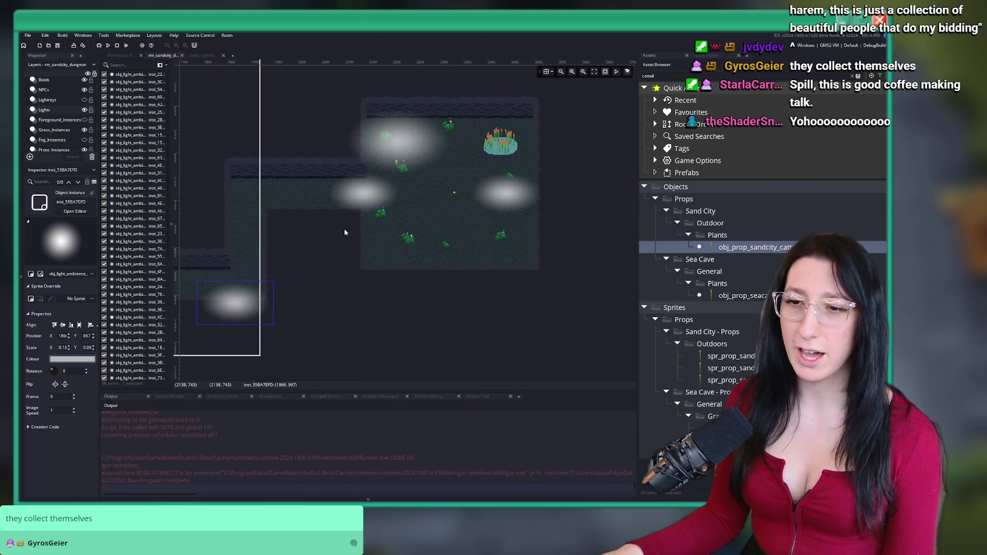
{"action": "mouse_move", "coordinate": [360, 242]}
{"action": "left_mouse_down"}
{"action": "mouse_move", "coordinate": [452, 211]}
{"action": "mouse_move", "coordinate": [493, 134]}
{"action": "mouse_move", "coordinate": [489, 154]}
{"action": "mouse_move", "coordinate": [474, 151]}
{"action": "left_mouse_up"}
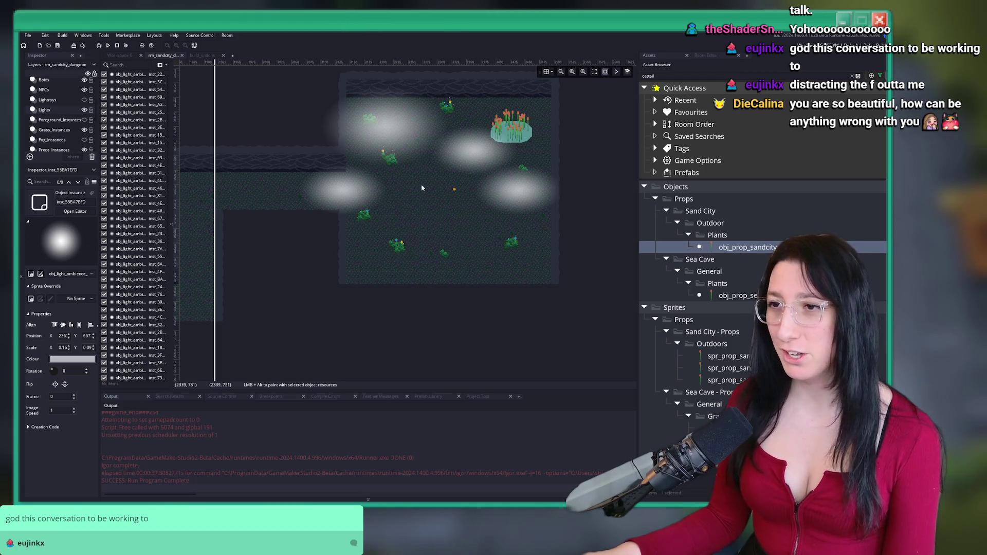
Select a light glow in the lower area of the map
{"action": "scroll", "coordinate": [433, 190], "scroll_direction": "left", "scroll_amount": 5}
{"action": "scroll", "coordinate": [469, 199], "scroll_direction": "down", "scroll_amount": 2}
{"action": "scroll", "coordinate": [337, 200], "scroll_direction": "left", "scroll_amount": 10}
{"action": "scroll", "coordinate": [337, 199], "scroll_direction": "down", "scroll_amount": 2}
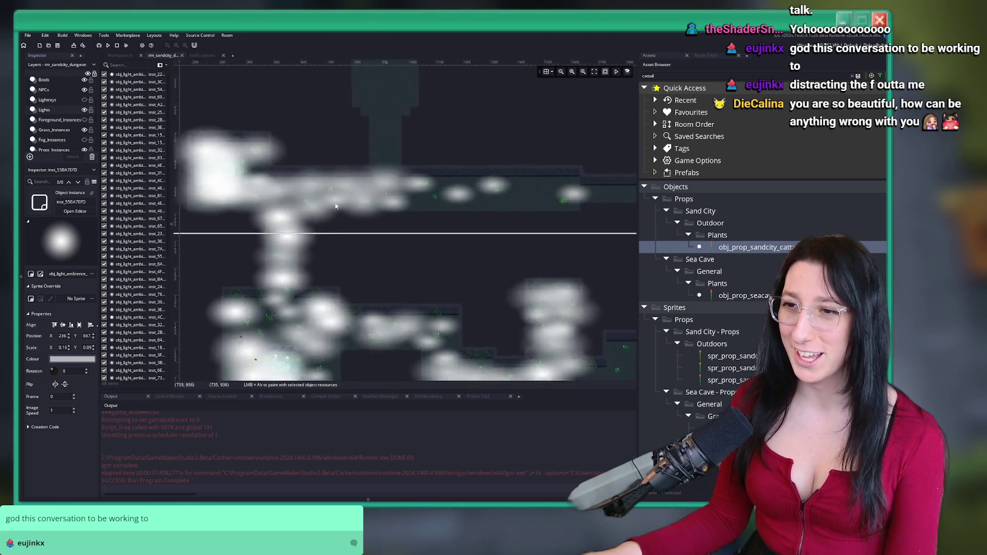
{"action": "scroll", "coordinate": [450, 279], "scroll_direction": "up", "scroll_amount": 1}
{"action": "left_click", "coordinate": [577, 290]}
{"action": "scroll", "coordinate": [584, 242], "scroll_direction": "up", "scroll_amount": 3}
{"action": "scroll", "coordinate": [412, 232], "scroll_direction": "right", "scroll_amount": 6}
{"action": "scroll", "coordinate": [344, 221], "scroll_direction": "right", "scroll_amount": 6}
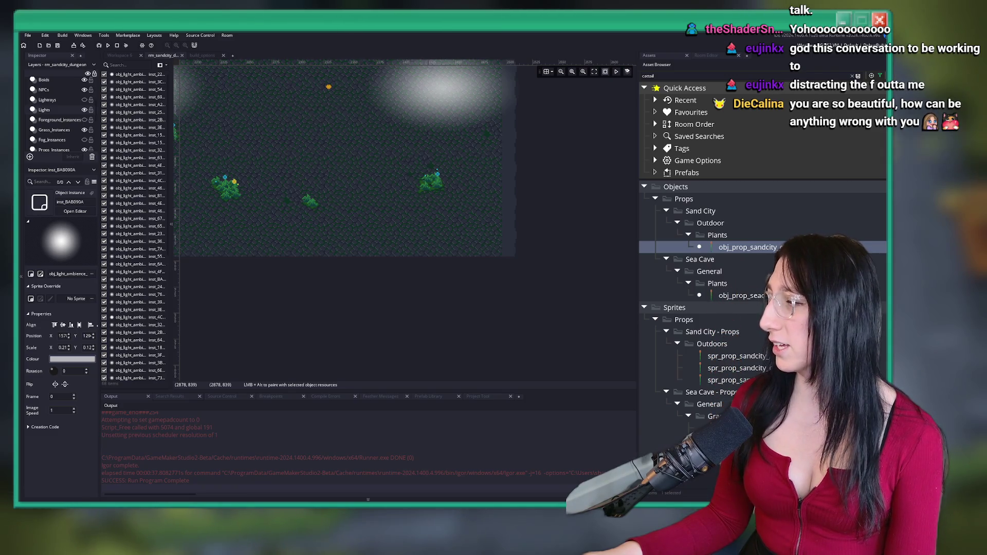
{"action": "key", "text": "alt+Tab"}
{"action": "key", "text": "alt+Tab"}
{"action": "key", "text": "alt+Tab"}
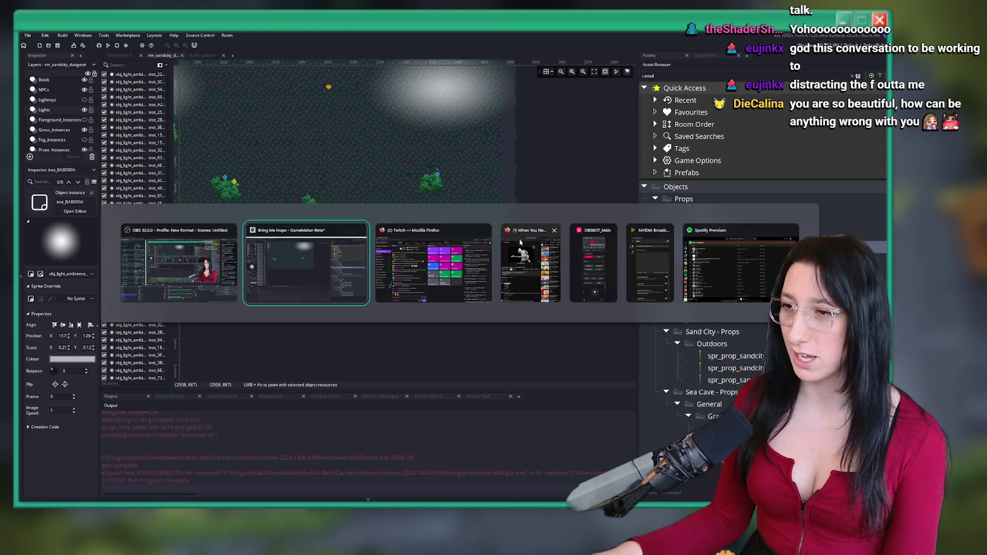
{"action": "scroll", "coordinate": [412, 209], "scroll_direction": "up", "scroll_amount": 5}
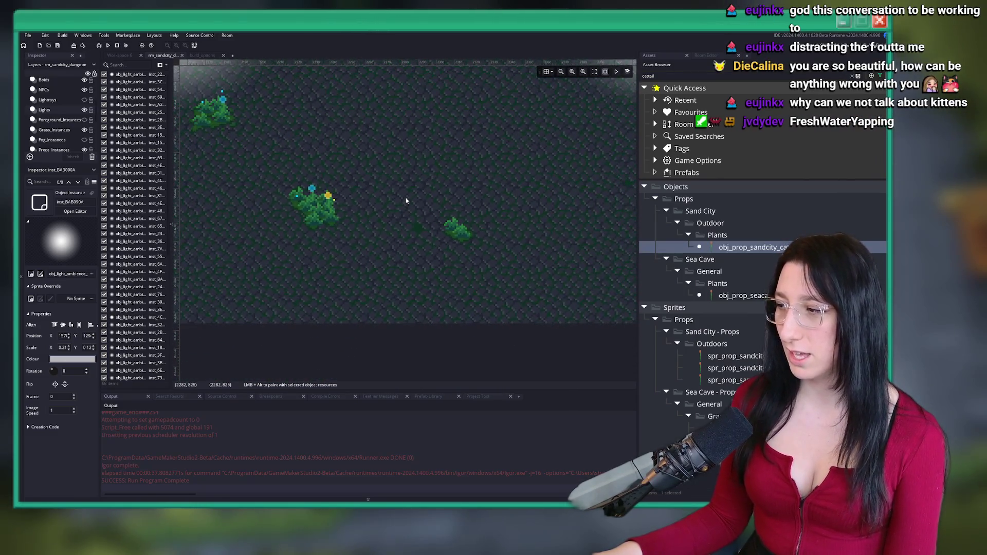
{"action": "scroll", "coordinate": [417, 214], "scroll_direction": "down", "scroll_amount": 8}
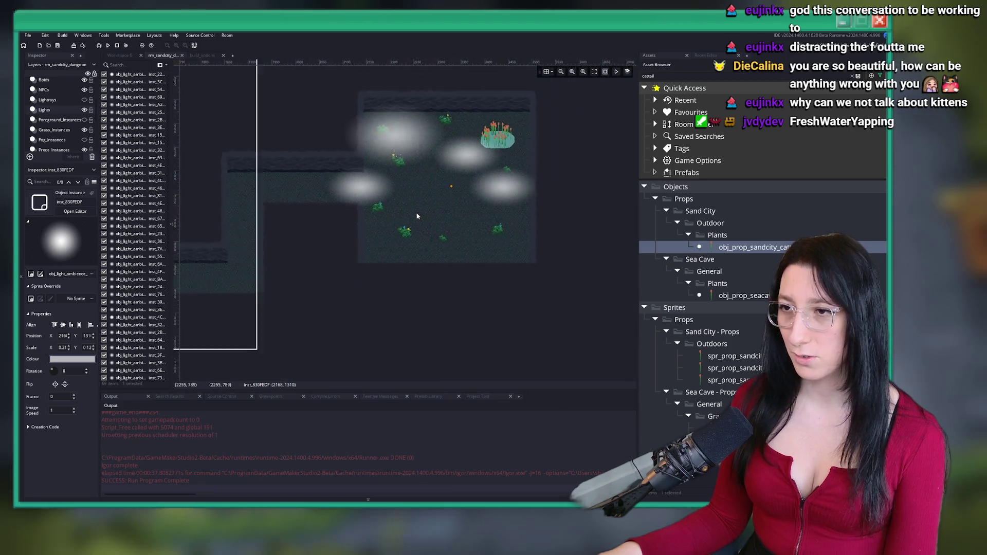
Move two light glows up from the bottom into the room
{"action": "left_click_drag", "start_coordinate": [385, 360], "coordinate": [406, 254]}
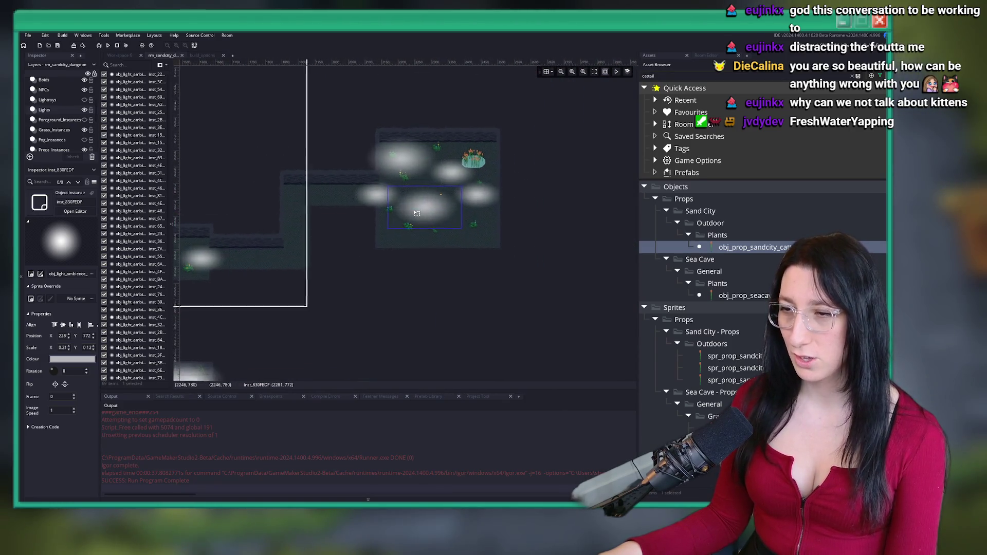
{"action": "scroll", "coordinate": [406, 255], "scroll_direction": "up", "scroll_amount": 4}
{"action": "left_click_drag", "start_coordinate": [421, 161], "coordinate": [409, 153]}
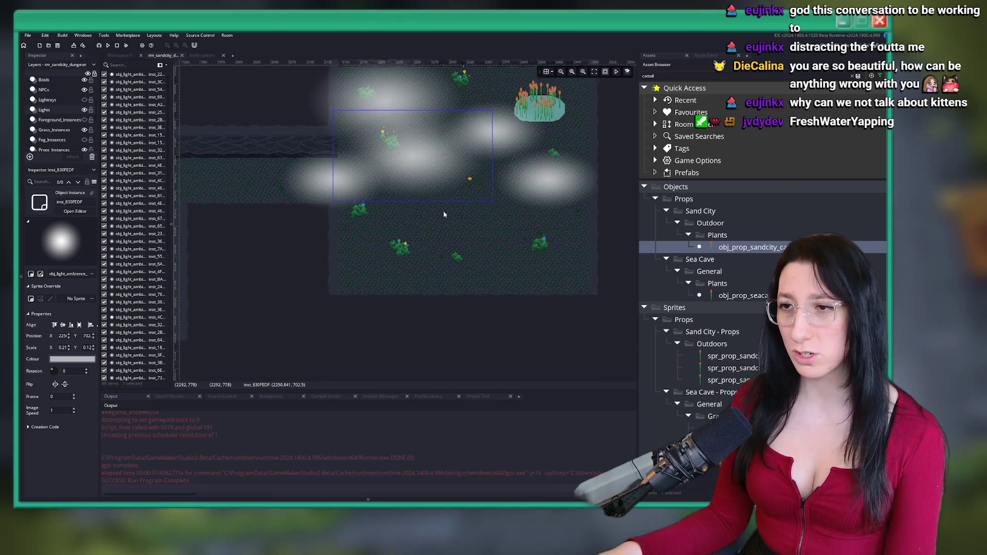
{"action": "left_click", "coordinate": [444, 214]}
{"action": "scroll", "coordinate": [445, 209], "scroll_direction": "down", "scroll_amount": 2}
{"action": "mouse_move", "coordinate": [345, 204]}
{"action": "left_mouse_down"}
{"action": "mouse_move", "coordinate": [448, 149]}
{"action": "mouse_move", "coordinate": [483, 155]}
{"action": "mouse_move", "coordinate": [519, 126]}
{"action": "mouse_move", "coordinate": [492, 153]}
{"action": "left_mouse_up"}
{"action": "scroll", "coordinate": [424, 158], "scroll_direction": "down", "scroll_amount": 2}
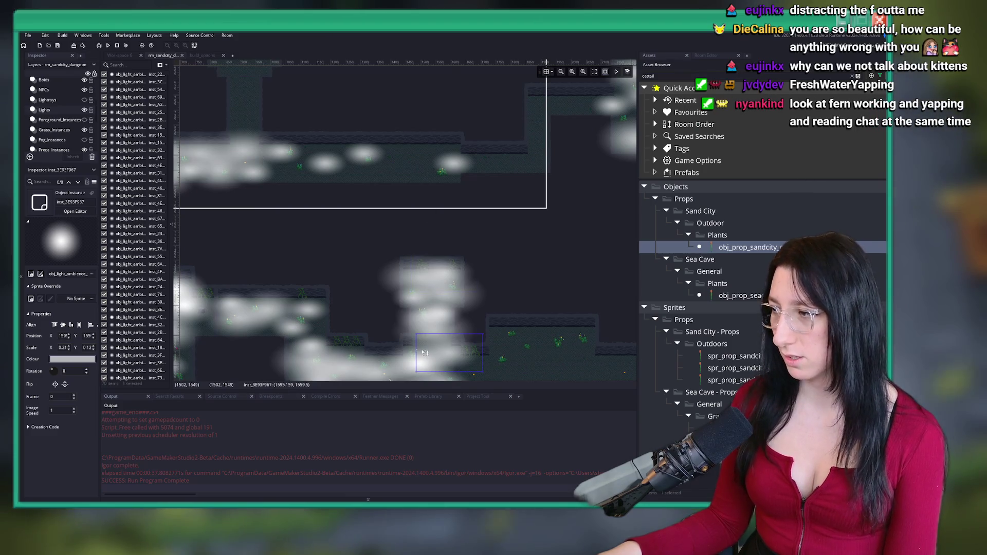
Move another light glow over to the right-hand cluster
{"action": "left_click", "coordinate": [360, 303]}
{"action": "scroll", "coordinate": [511, 165], "scroll_direction": "up", "scroll_amount": 5}
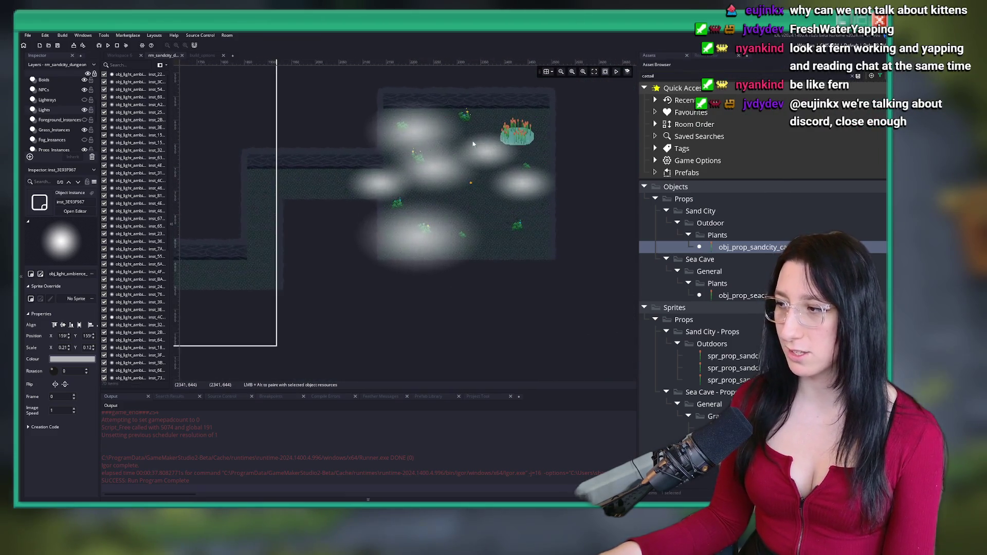
{"action": "scroll", "coordinate": [394, 204], "scroll_direction": "down", "scroll_amount": 5}
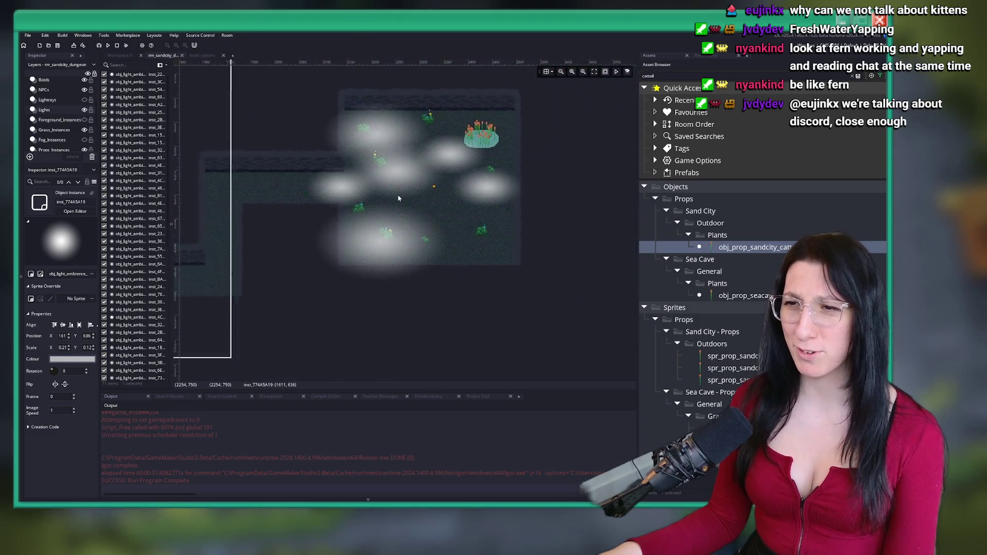
{"action": "scroll", "coordinate": [394, 204], "scroll_direction": "up", "scroll_amount": 1}
{"action": "left_click_drag", "start_coordinate": [260, 166], "coordinate": [480, 227]}
{"action": "mouse_move", "coordinate": [368, 324]}
{"action": "left_mouse_down"}
{"action": "mouse_move", "coordinate": [436, 216]}
{"action": "mouse_move", "coordinate": [542, 178]}
{"action": "left_mouse_up"}
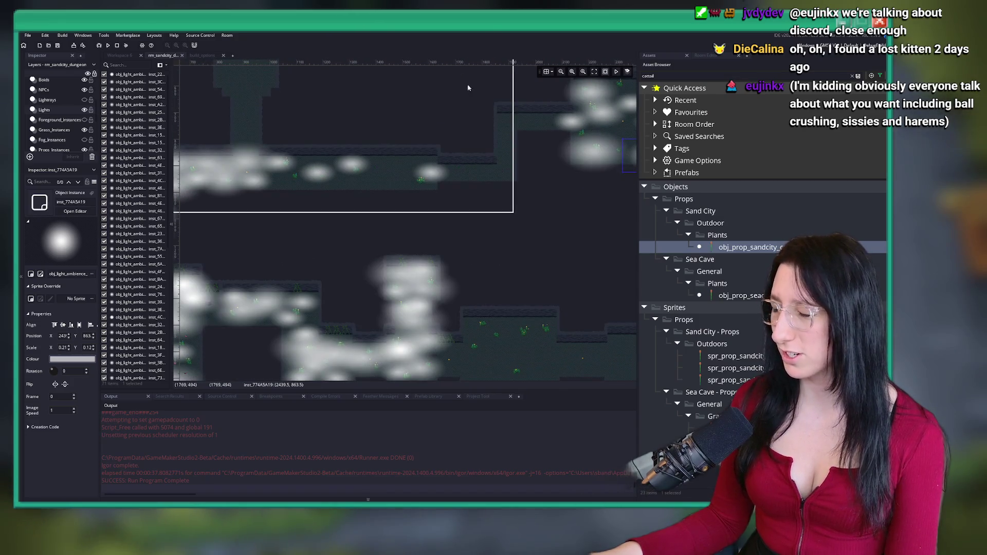
{"action": "scroll", "coordinate": [542, 178], "scroll_direction": "up", "scroll_amount": 1}
Move the light glow near the pond room inside it, around position 2372, 799
{"action": "left_click", "coordinate": [380, 290]}
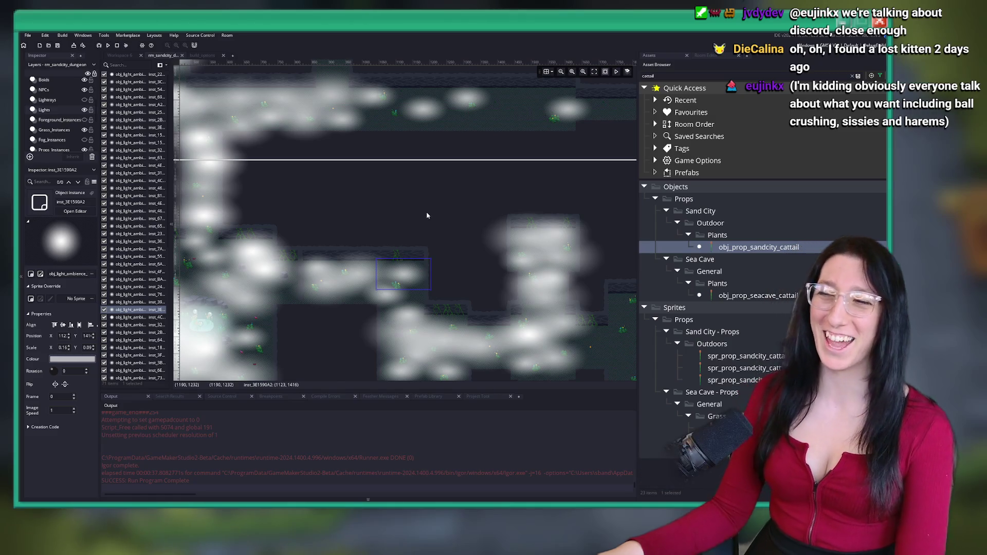
{"action": "scroll", "coordinate": [331, 265], "scroll_direction": "up", "scroll_amount": 2}
{"action": "mouse_move", "coordinate": [331, 264]}
{"action": "left_mouse_down"}
{"action": "mouse_move", "coordinate": [529, 194]}
{"action": "mouse_move", "coordinate": [359, 207]}
{"action": "left_mouse_up"}
{"action": "scroll", "coordinate": [492, 168], "scroll_direction": "up", "scroll_amount": 2}
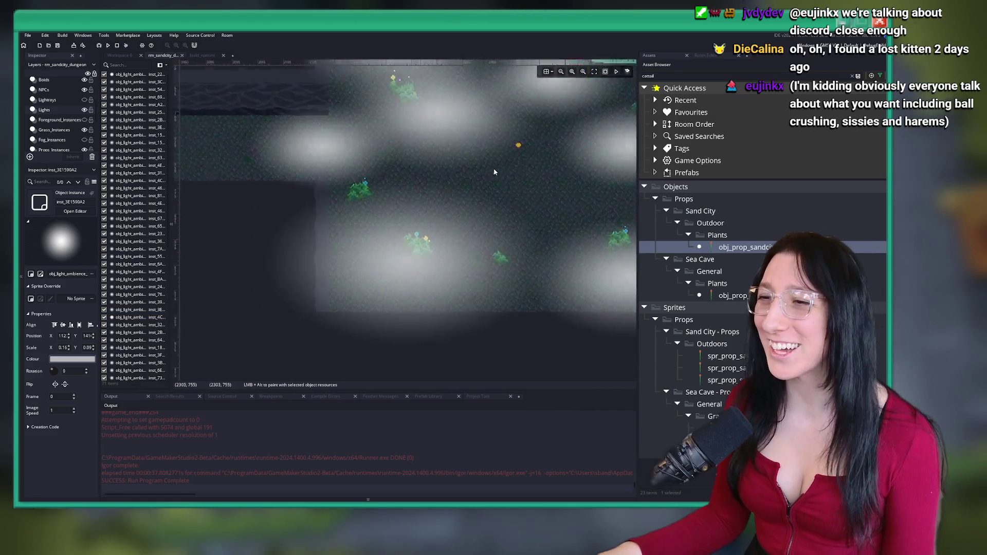
{"action": "scroll", "coordinate": [432, 214], "scroll_direction": "down", "scroll_amount": 2}
{"action": "left_click", "coordinate": [507, 194]}
{"action": "scroll", "coordinate": [507, 194], "scroll_direction": "down", "scroll_amount": 3}
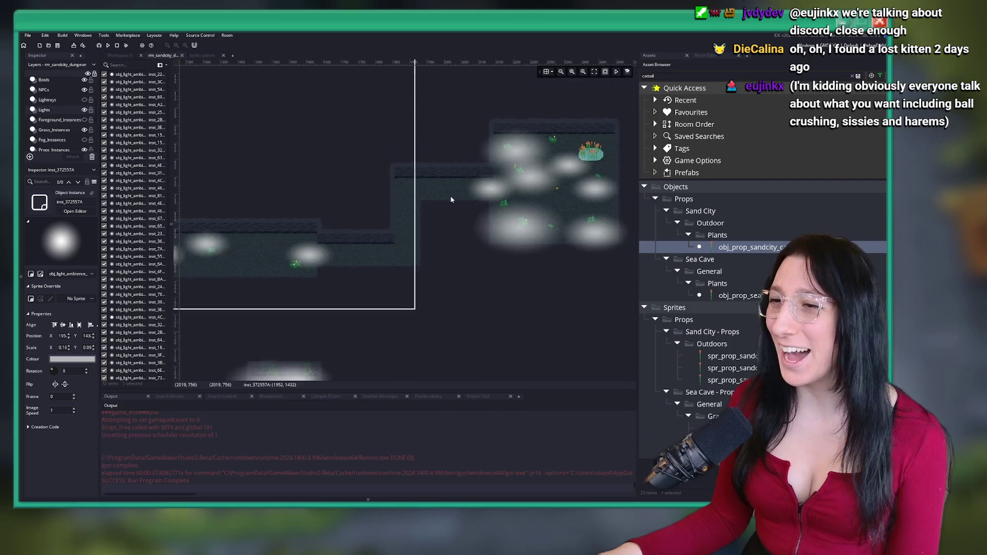
{"action": "left_click_drag", "start_coordinate": [454, 285], "coordinate": [530, 172]}
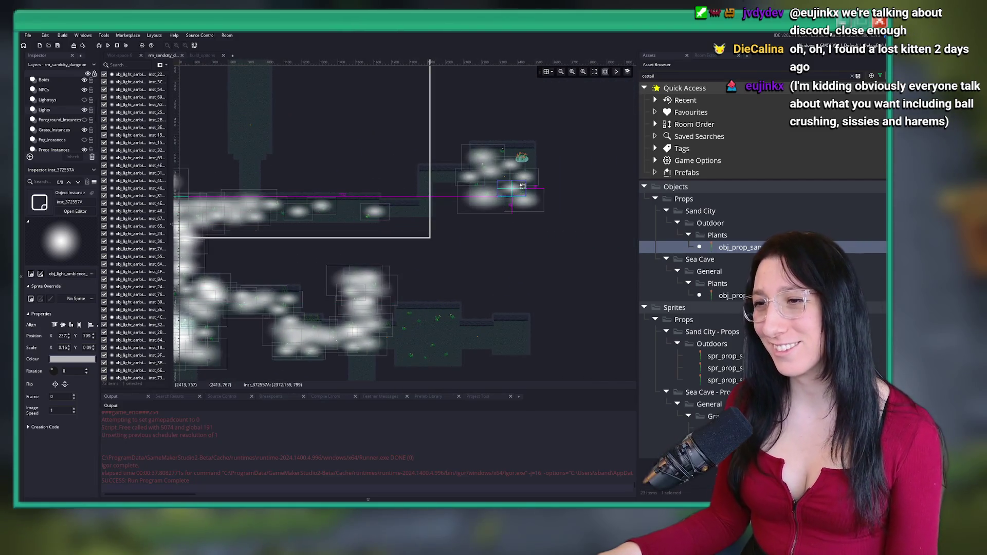
{"action": "scroll", "coordinate": [507, 208], "scroll_direction": "up", "scroll_amount": 3}
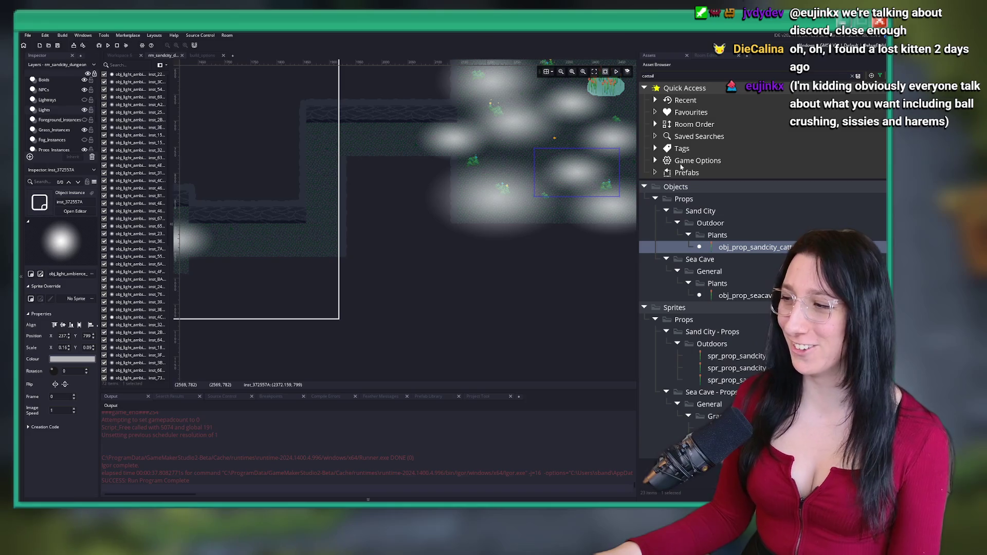
{"action": "double_click", "coordinate": [681, 162]}
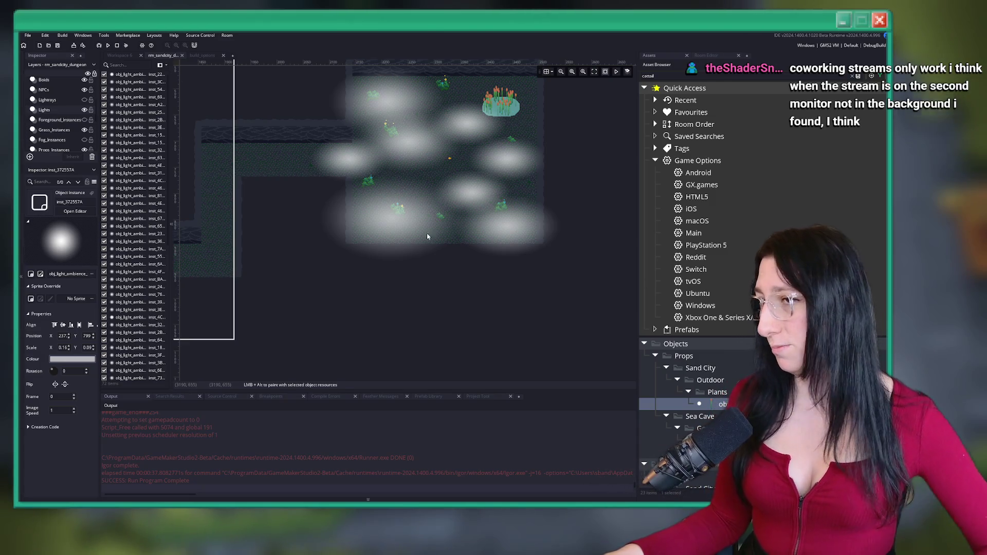
Select the NPCs layer so its three instances are listed instead of the lights
{"action": "left_click", "coordinate": [71, 100]}
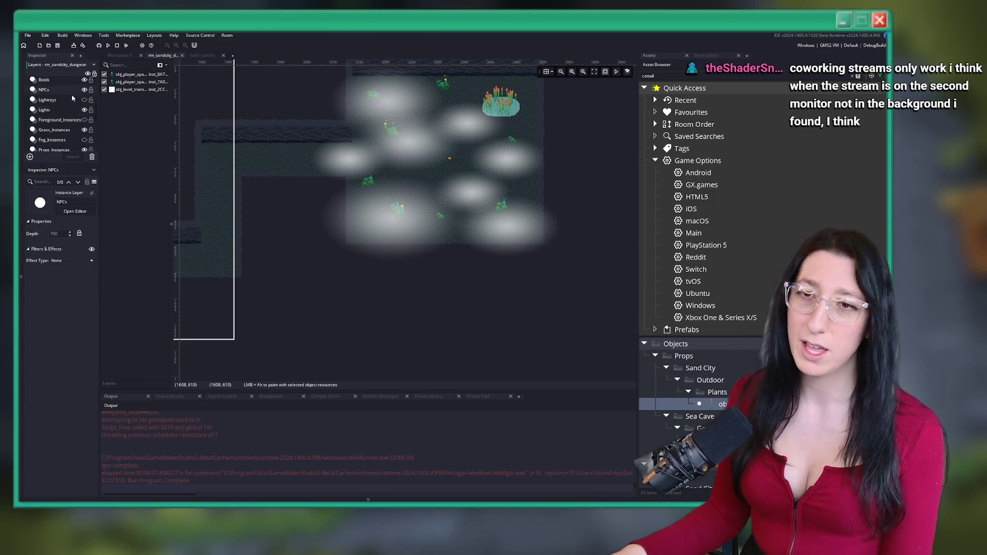
Select the Lightrays layer and make its light rays visible
{"action": "left_click", "coordinate": [84, 99]}
{"action": "scroll", "coordinate": [380, 177], "scroll_direction": "down", "scroll_amount": 2}
{"action": "scroll", "coordinate": [389, 168], "scroll_direction": "down", "scroll_amount": 2}
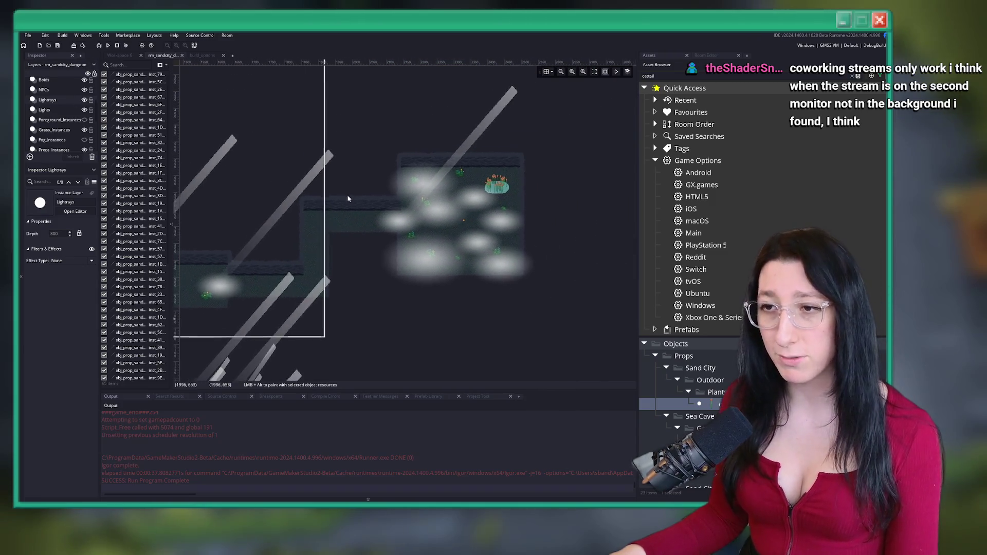
Alt-drag copies of two existing diagonal light rays over the pond room
{"action": "left_click", "coordinate": [329, 206]}
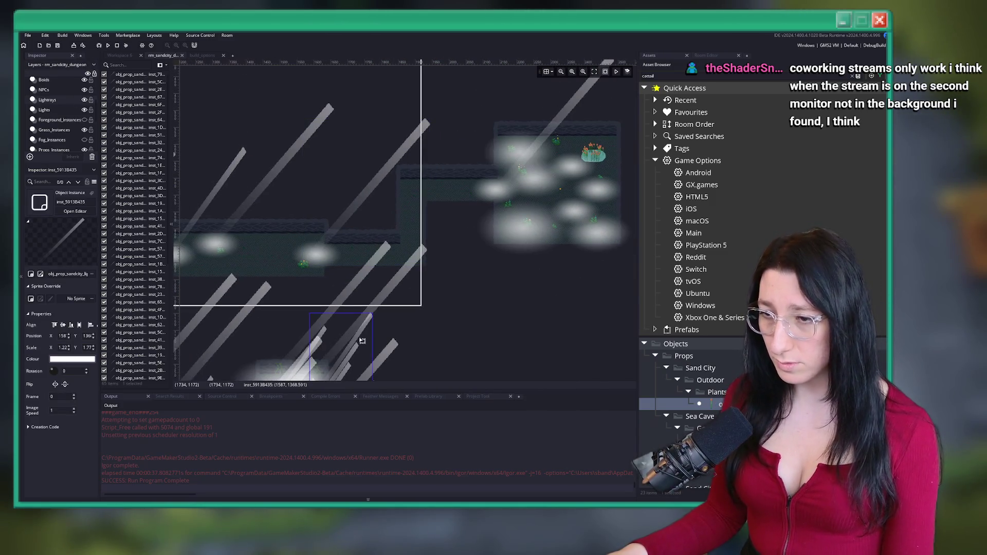
{"action": "mouse_move", "coordinate": [577, 99]}
{"action": "left_mouse_down"}
{"action": "mouse_move", "coordinate": [559, 100]}
{"action": "mouse_move", "coordinate": [613, 113]}
{"action": "left_mouse_up"}
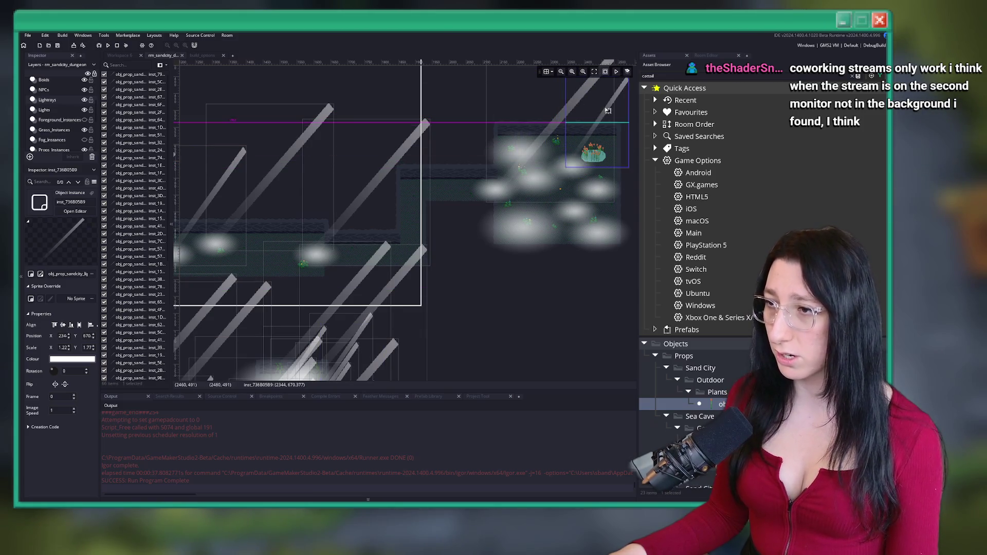
{"action": "mouse_move", "coordinate": [214, 184]}
{"action": "left_mouse_down"}
{"action": "mouse_move", "coordinate": [550, 103]}
{"action": "mouse_move", "coordinate": [543, 93]}
{"action": "left_mouse_up"}
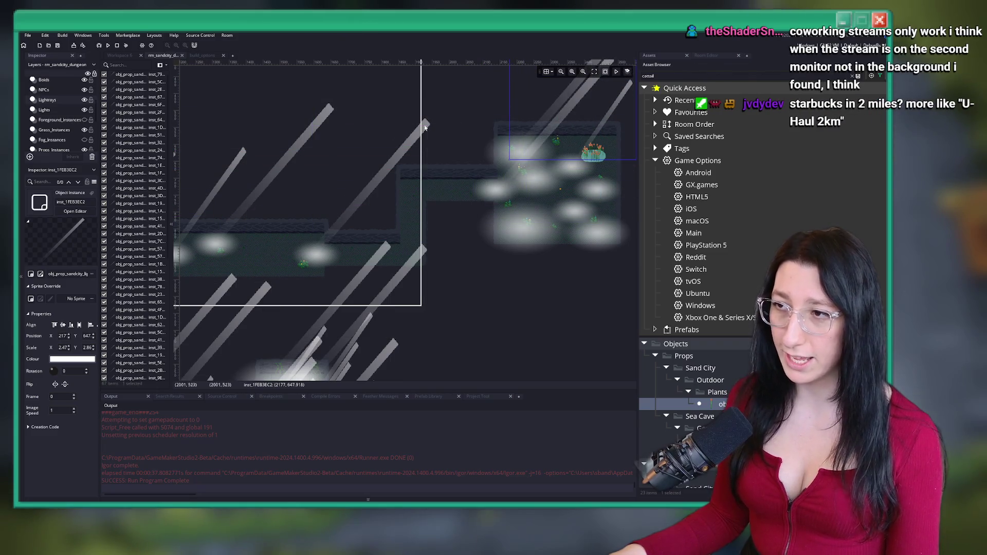
{"action": "left_click", "coordinate": [261, 149]}
{"action": "mouse_move", "coordinate": [221, 206]}
{"action": "left_mouse_down"}
{"action": "mouse_move", "coordinate": [466, 186]}
{"action": "mouse_move", "coordinate": [387, 215]}
{"action": "mouse_move", "coordinate": [546, 177]}
{"action": "left_mouse_up"}
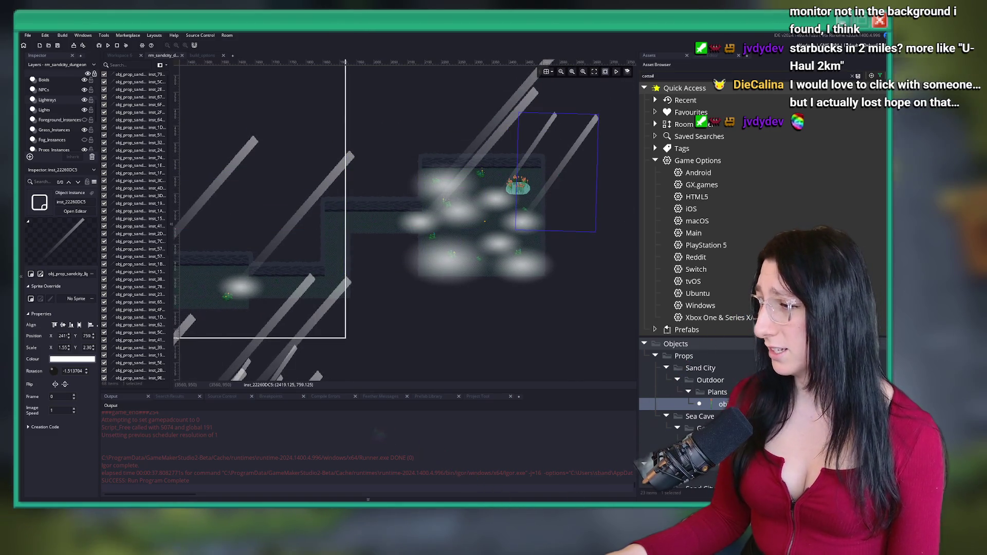
{"action": "left_click_drag", "start_coordinate": [389, 344], "coordinate": [391, 316]}
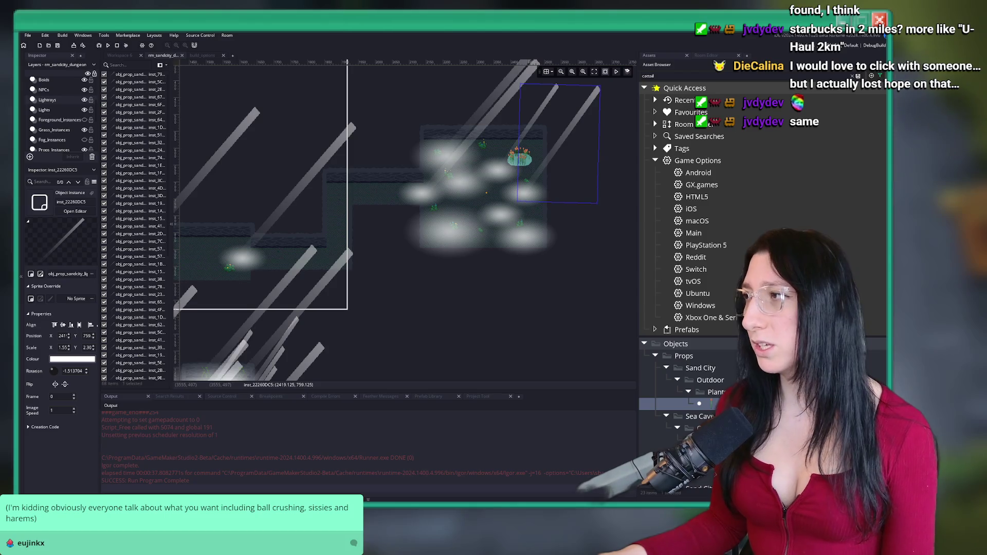
Move a light ray down-right over the pond and place a copy below it
{"action": "scroll", "coordinate": [448, 272], "scroll_direction": "right", "scroll_amount": 2}
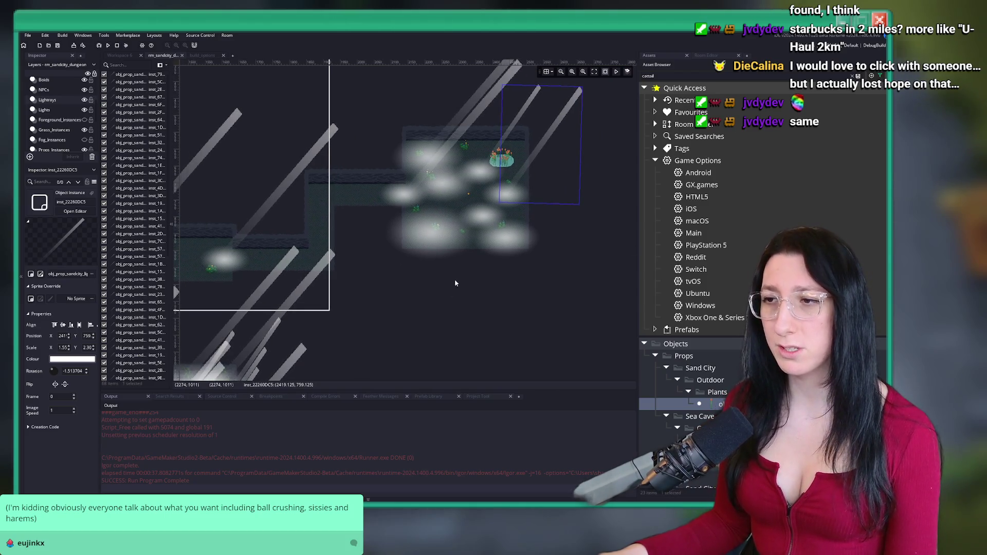
{"action": "scroll", "coordinate": [384, 323], "scroll_direction": "down", "scroll_amount": 5}
{"action": "scroll", "coordinate": [377, 203], "scroll_direction": "left", "scroll_amount": 3}
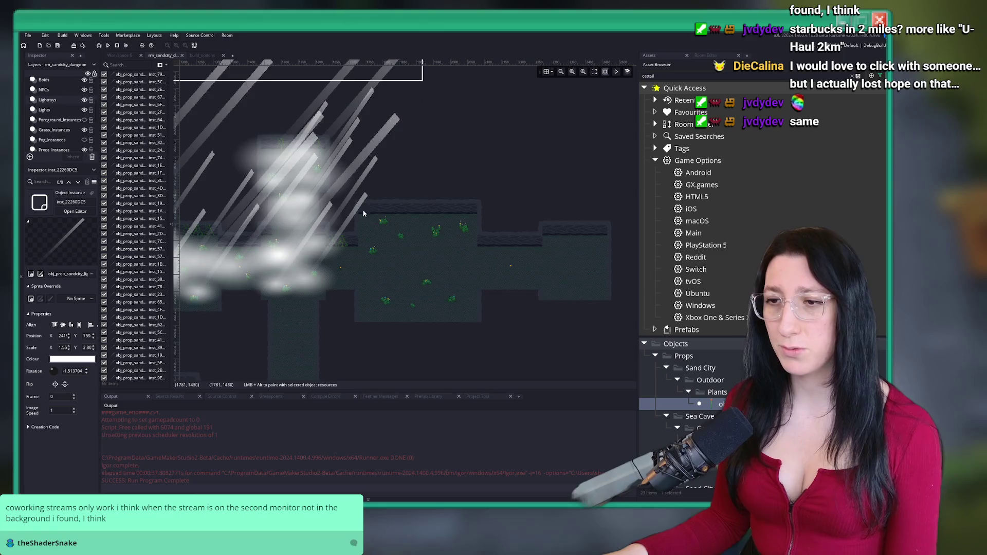
{"action": "scroll", "coordinate": [340, 216], "scroll_direction": "up", "scroll_amount": 3}
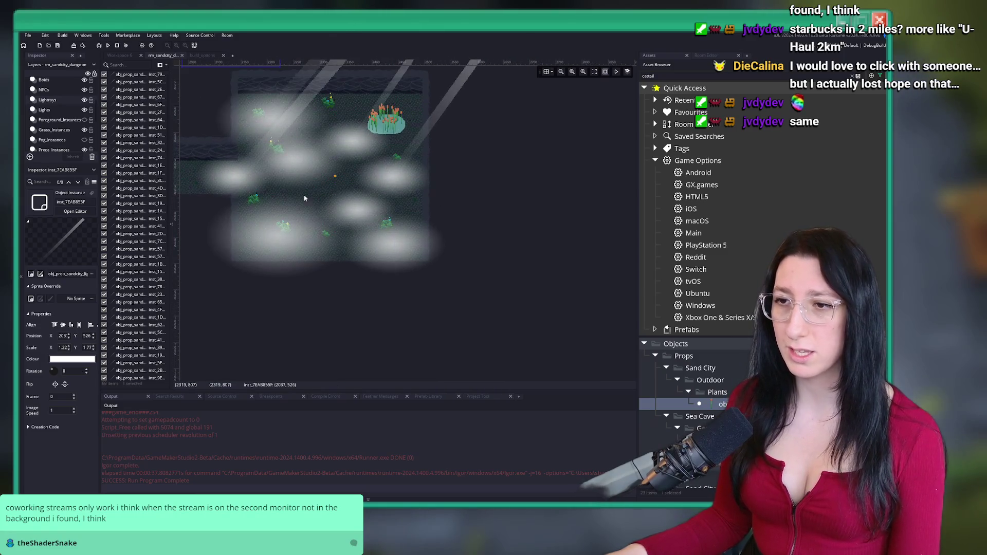
{"action": "left_click_drag", "start_coordinate": [304, 145], "coordinate": [409, 251]}
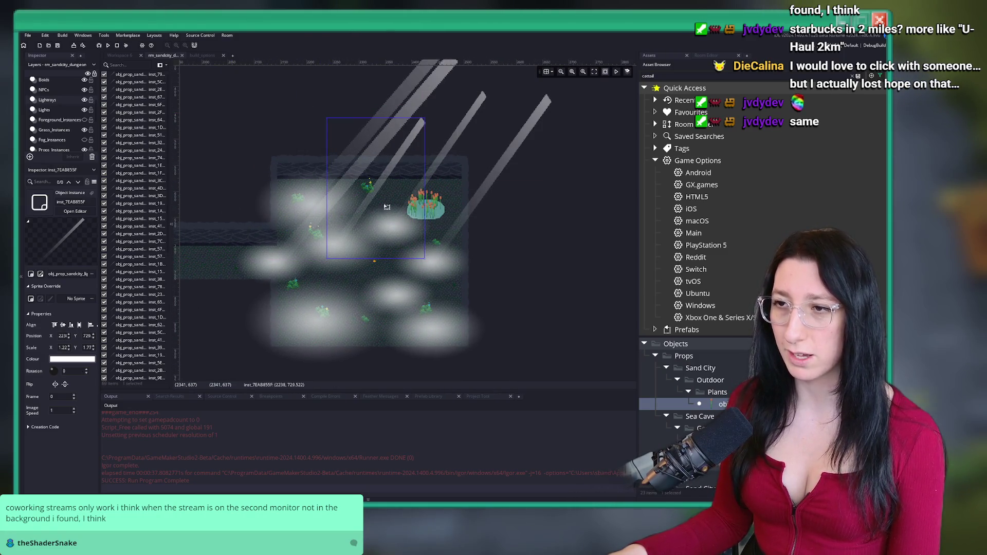
{"action": "scroll", "coordinate": [413, 152], "scroll_direction": "down", "scroll_amount": 1}
{"action": "scroll", "coordinate": [413, 153], "scroll_direction": "up", "scroll_amount": 1}
{"action": "mouse_move", "coordinate": [309, 133]}
{"action": "left_mouse_down"}
{"action": "mouse_move", "coordinate": [451, 252]}
{"action": "mouse_move", "coordinate": [511, 266]}
{"action": "left_mouse_up"}
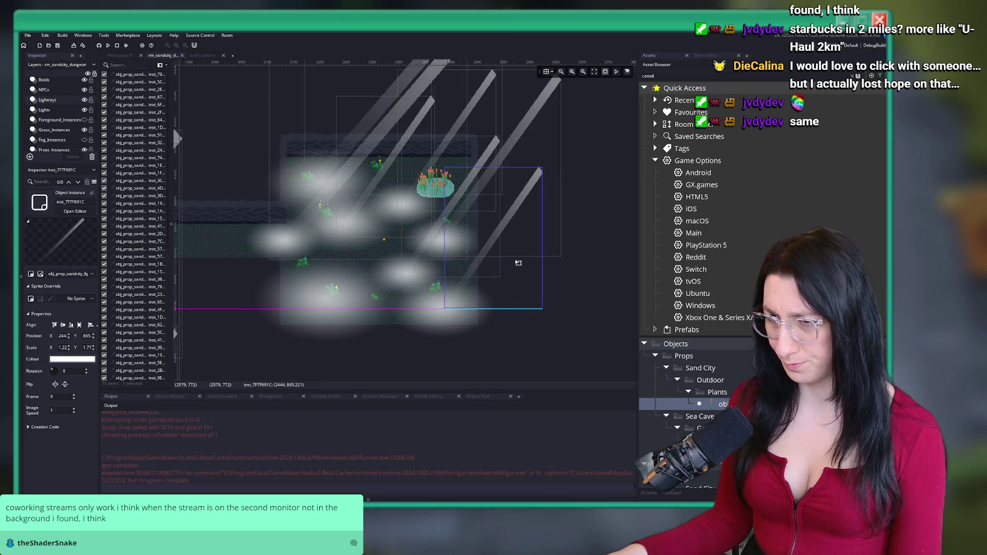
Copy a left-side light ray to the pond room's right side and shift another left
{"action": "scroll", "coordinate": [511, 262], "scroll_direction": "down", "scroll_amount": 2}
{"action": "left_click", "coordinate": [319, 210]}
{"action": "left_click_drag", "start_coordinate": [320, 210], "coordinate": [631, 216]}
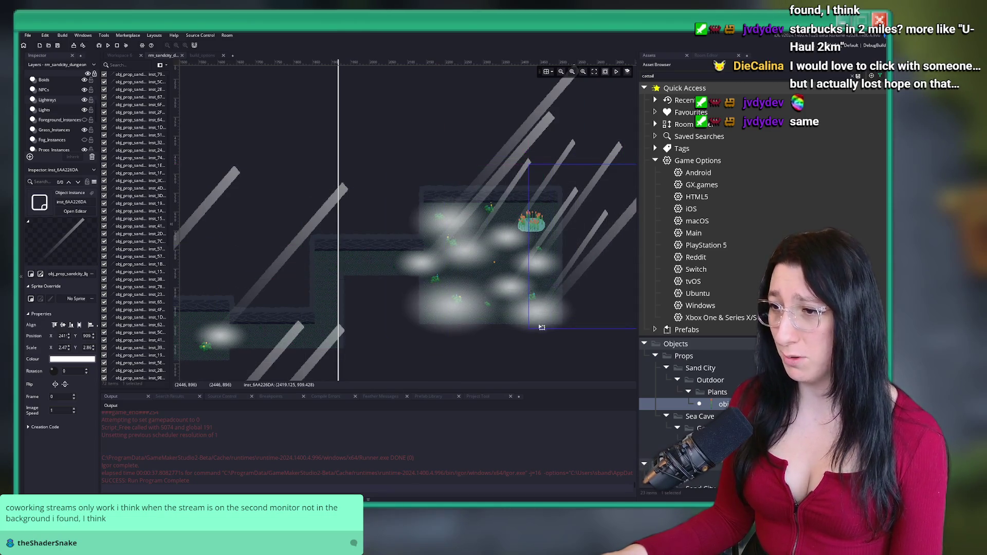
{"action": "mouse_move", "coordinate": [535, 195]}
{"action": "left_mouse_down"}
{"action": "mouse_move", "coordinate": [545, 194]}
{"action": "mouse_move", "coordinate": [437, 200]}
{"action": "mouse_move", "coordinate": [456, 209]}
{"action": "left_mouse_up"}
{"action": "left_click", "coordinate": [461, 204]}
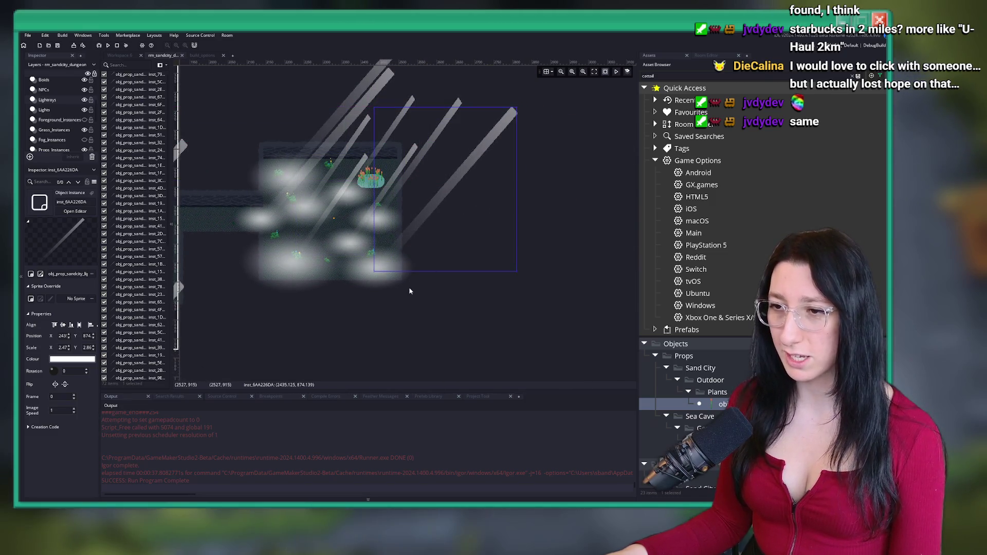
{"action": "scroll", "coordinate": [398, 298], "scroll_direction": "down", "scroll_amount": 3}
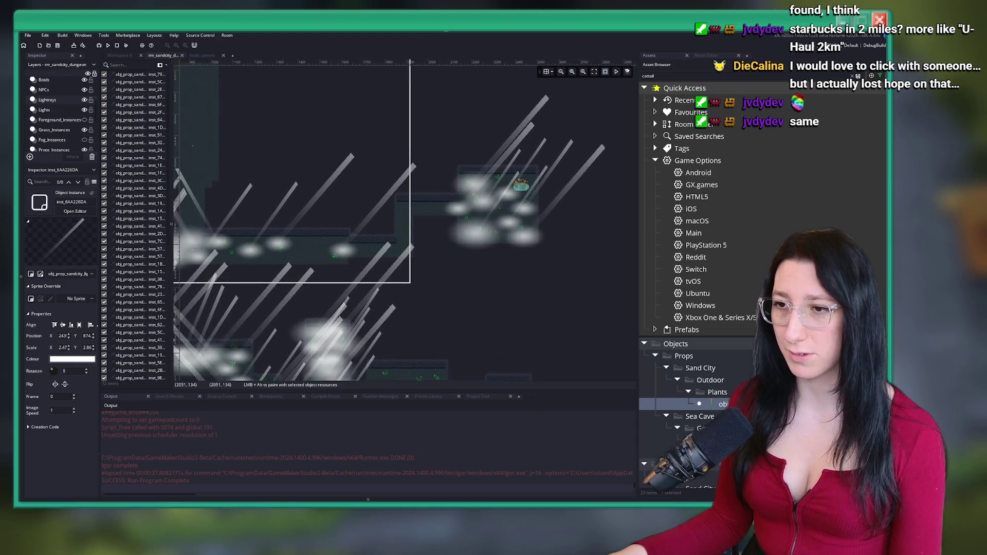
{"action": "left_click_drag", "start_coordinate": [362, 172], "coordinate": [447, 166]}
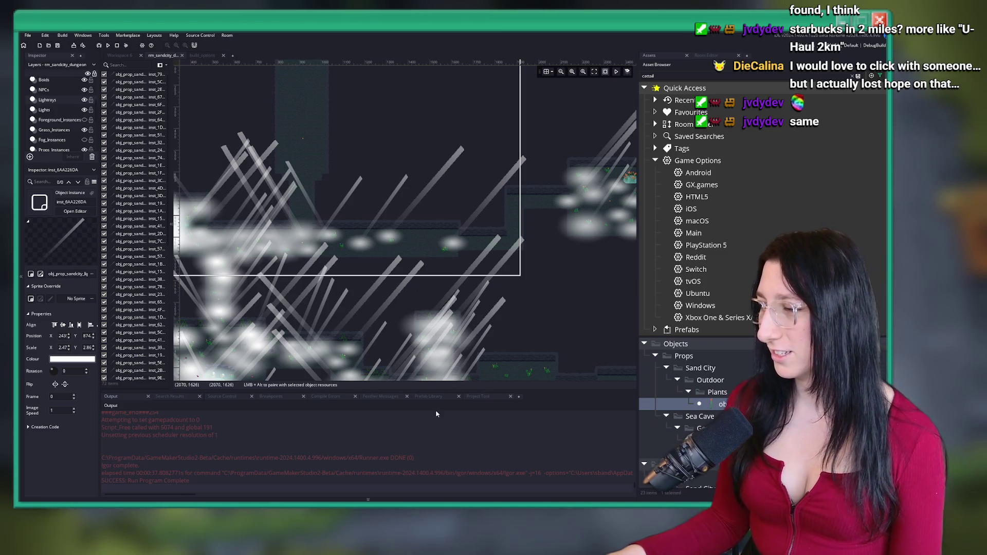
Hide the Lightrays layer and select the Lights layer
{"action": "scroll", "coordinate": [470, 266], "scroll_direction": "right", "scroll_amount": 3}
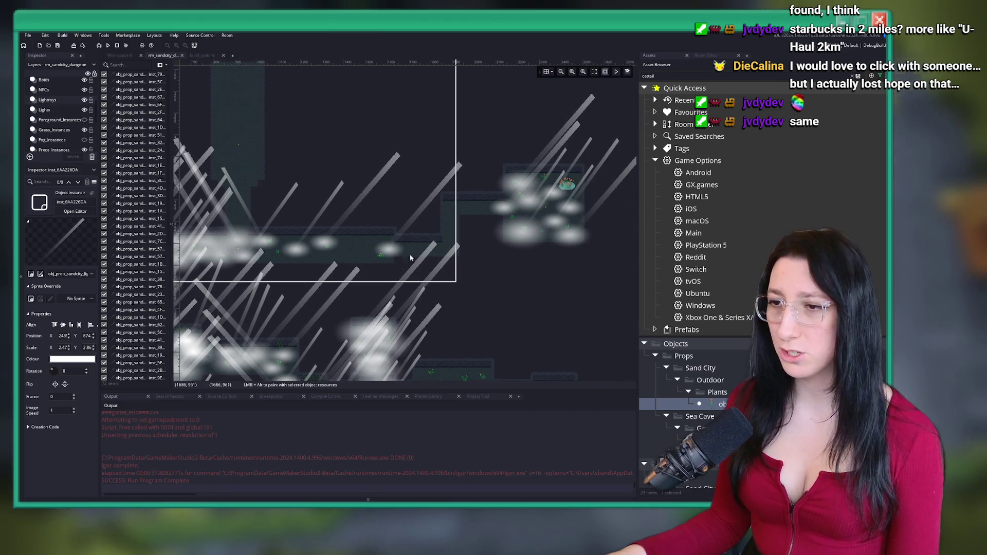
{"action": "scroll", "coordinate": [436, 231], "scroll_direction": "up", "scroll_amount": 2}
{"action": "scroll", "coordinate": [427, 235], "scroll_direction": "down", "scroll_amount": 4}
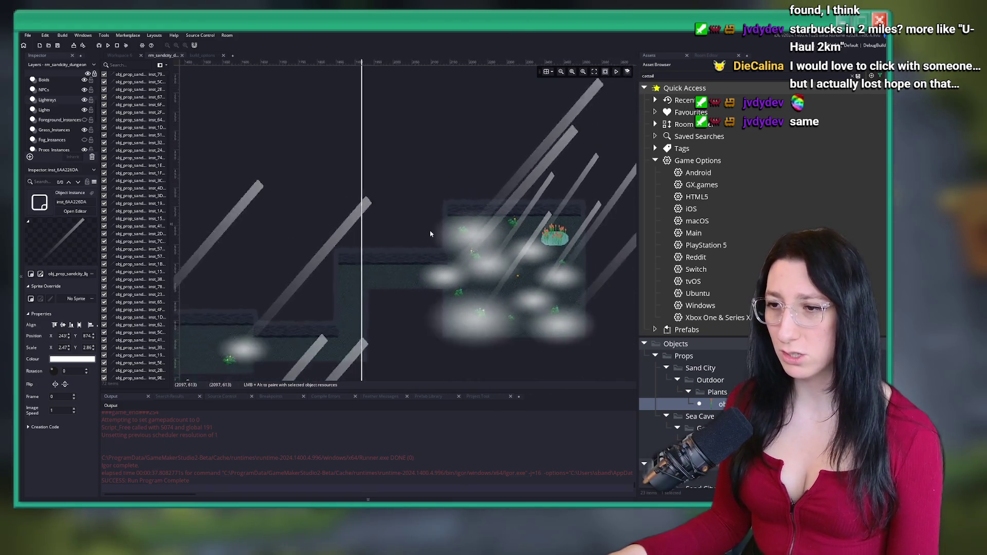
{"action": "scroll", "coordinate": [483, 243], "scroll_direction": "up", "scroll_amount": 3}
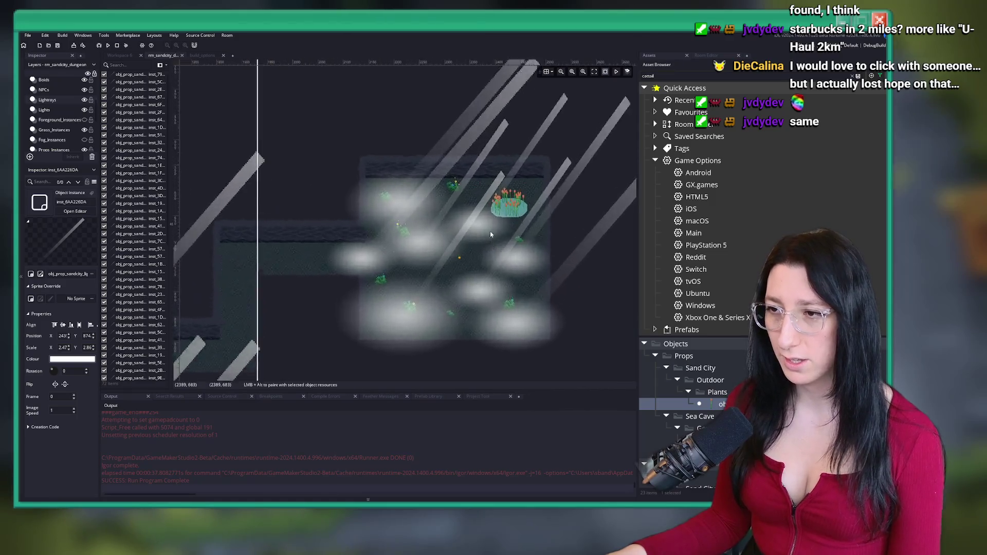
{"action": "scroll", "coordinate": [357, 225], "scroll_direction": "up", "scroll_amount": 2}
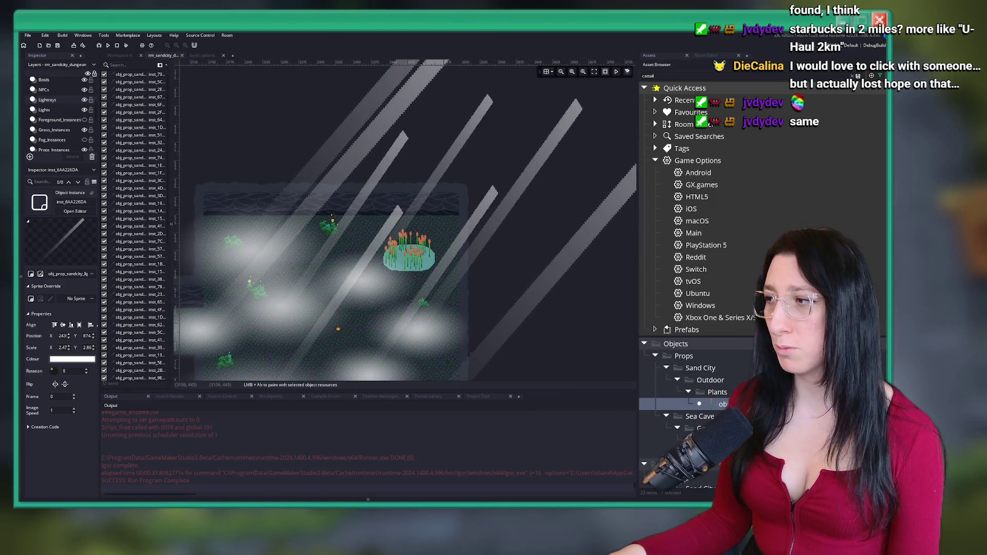
{"action": "scroll", "coordinate": [329, 244], "scroll_direction": "left", "scroll_amount": 3}
{"action": "scroll", "coordinate": [329, 245], "scroll_direction": "down", "scroll_amount": 1}
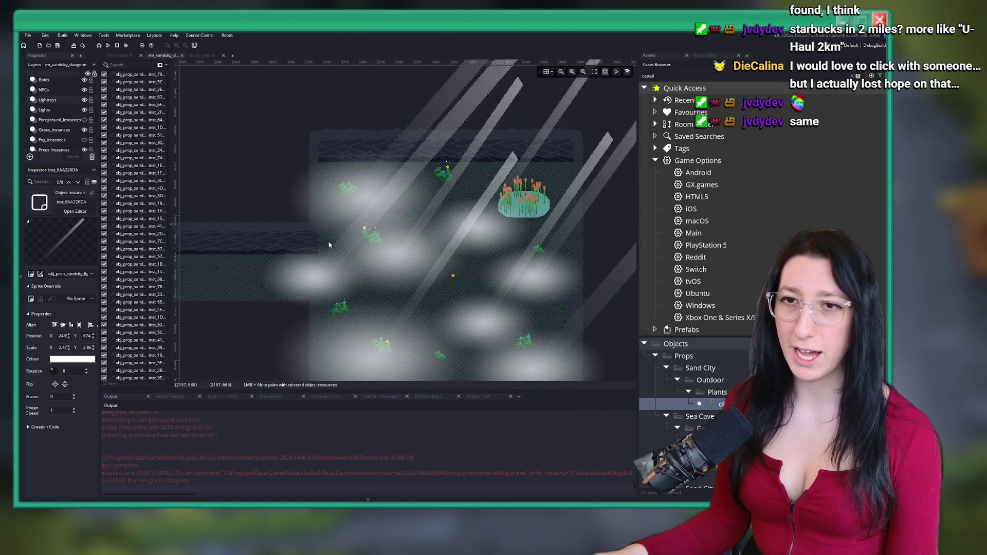
{"action": "left_click", "coordinate": [85, 99]}
{"action": "left_click", "coordinate": [74, 108]}
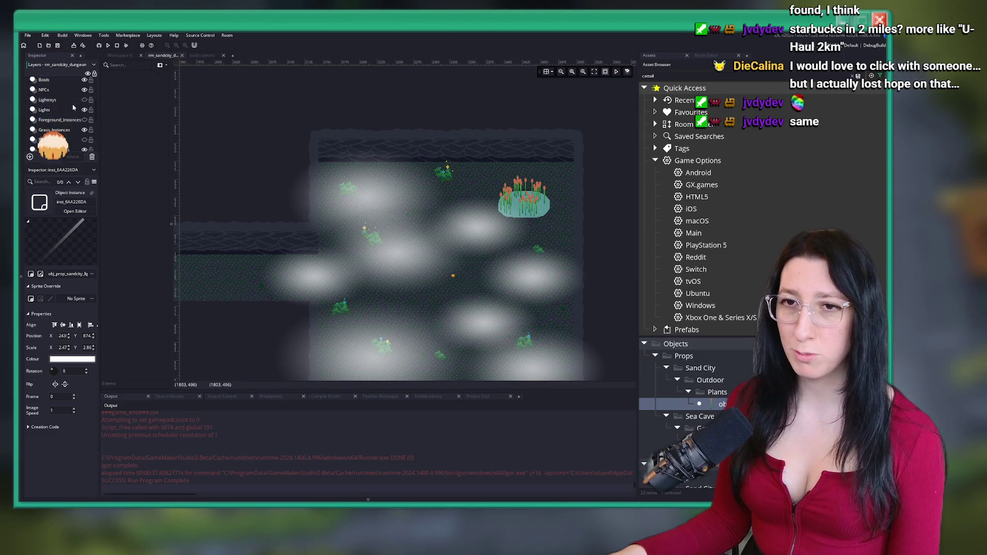
Move a light glow up toward the reeds, then delete it
{"action": "scroll", "coordinate": [375, 254], "scroll_direction": "right", "scroll_amount": 3}
{"action": "scroll", "coordinate": [375, 254], "scroll_direction": "up", "scroll_amount": 1}
{"action": "left_click", "coordinate": [318, 287]}
{"action": "mouse_move", "coordinate": [318, 287]}
{"action": "left_mouse_down"}
{"action": "mouse_move", "coordinate": [404, 202]}
{"action": "mouse_move", "coordinate": [434, 207]}
{"action": "left_mouse_up"}
{"action": "key", "text": "Delete"}
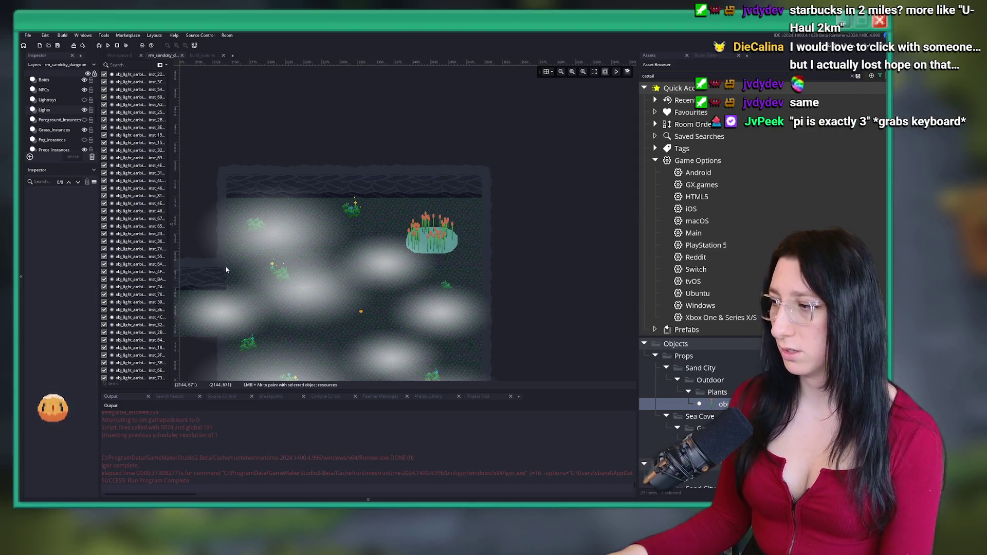
Box-select seven light blobs and Alt-drag a copy of the cluster to the left
{"action": "scroll", "coordinate": [326, 220], "scroll_direction": "down", "scroll_amount": 6}
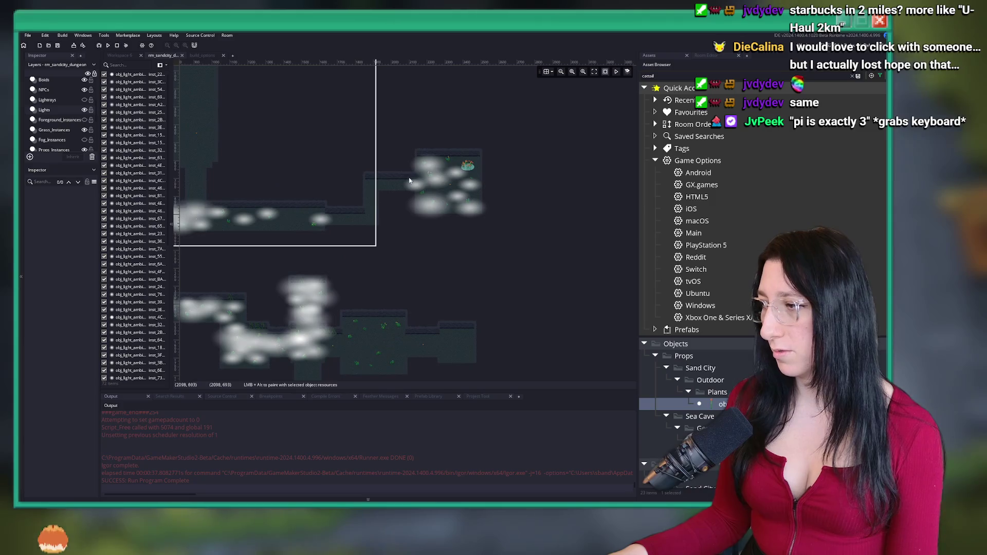
{"action": "scroll", "coordinate": [410, 180], "scroll_direction": "left", "scroll_amount": 3}
{"action": "scroll", "coordinate": [451, 114], "scroll_direction": "down", "scroll_amount": 1}
{"action": "scroll", "coordinate": [307, 228], "scroll_direction": "up", "scroll_amount": 5}
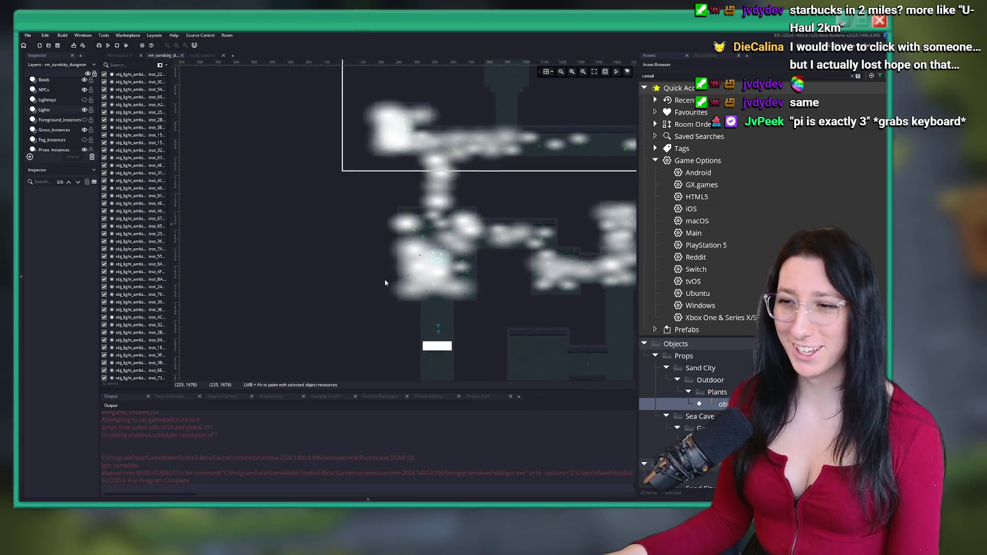
{"action": "left_click", "coordinate": [564, 240]}
{"action": "scroll", "coordinate": [564, 240], "scroll_direction": "down", "scroll_amount": 3}
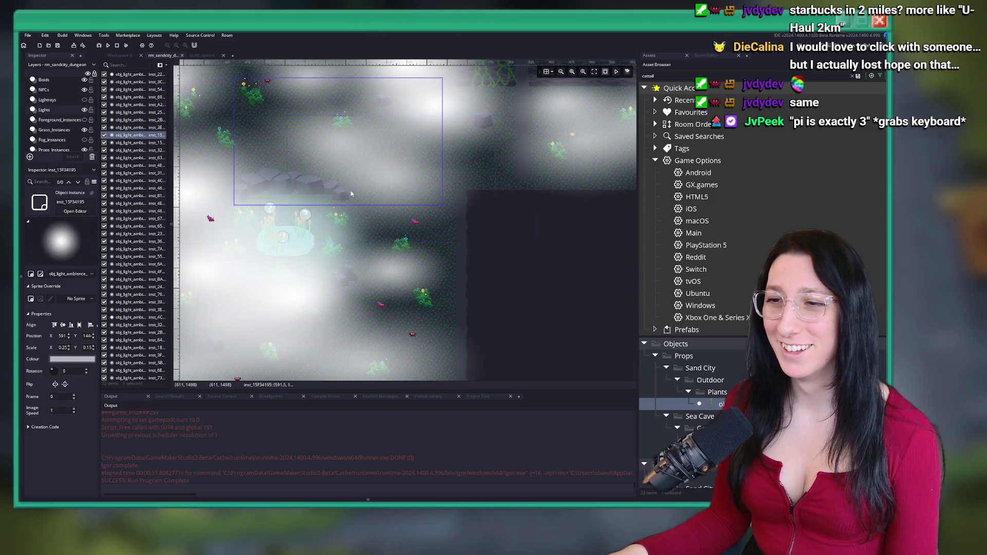
{"action": "left_click_drag", "start_coordinate": [247, 175], "coordinate": [308, 231]}
{"action": "scroll", "coordinate": [346, 237], "scroll_direction": "down", "scroll_amount": 2}
{"action": "scroll", "coordinate": [346, 237], "scroll_direction": "down", "scroll_amount": 1}
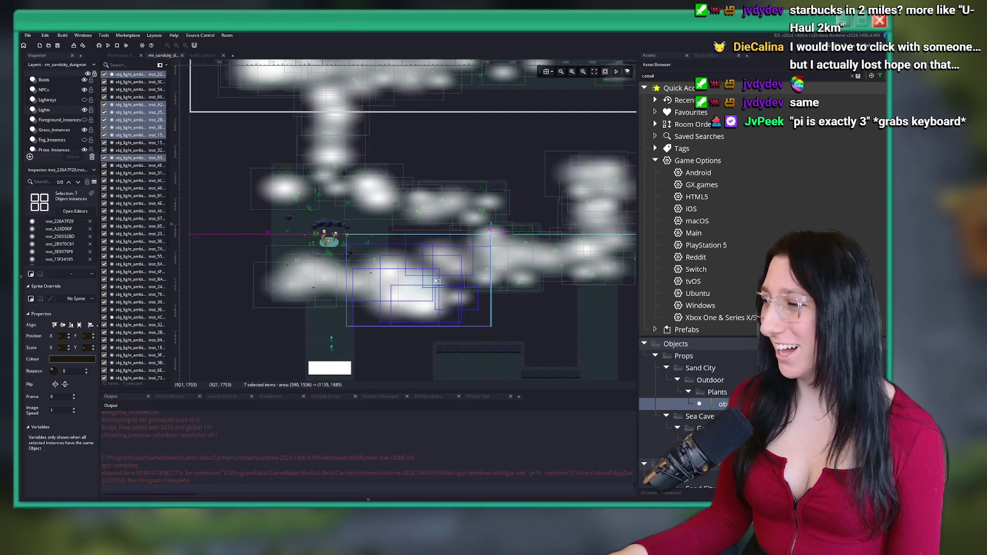
{"action": "scroll", "coordinate": [418, 220], "scroll_direction": "down", "scroll_amount": 1}
{"action": "mouse_move", "coordinate": [418, 220]}
{"action": "left_mouse_down"}
{"action": "mouse_move", "coordinate": [360, 237]}
{"action": "mouse_move", "coordinate": [245, 232]}
{"action": "mouse_move", "coordinate": [386, 282]}
{"action": "left_mouse_up"}
{"action": "scroll", "coordinate": [387, 281], "scroll_direction": "up", "scroll_amount": 2}
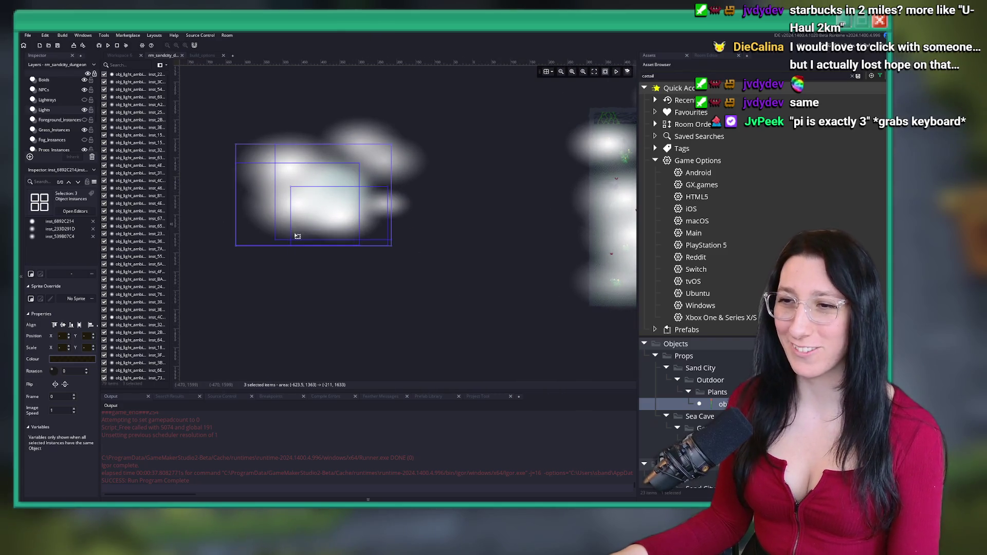
{"action": "left_click", "coordinate": [289, 228]}
Reposition several copied light blobs and delete one stray blob
{"action": "left_click", "coordinate": [381, 212]}
{"action": "mouse_move", "coordinate": [381, 212]}
{"action": "left_mouse_down"}
{"action": "mouse_move", "coordinate": [363, 232]}
{"action": "mouse_move", "coordinate": [285, 176]}
{"action": "left_mouse_up"}
{"action": "left_click_drag", "start_coordinate": [367, 133], "coordinate": [337, 181]}
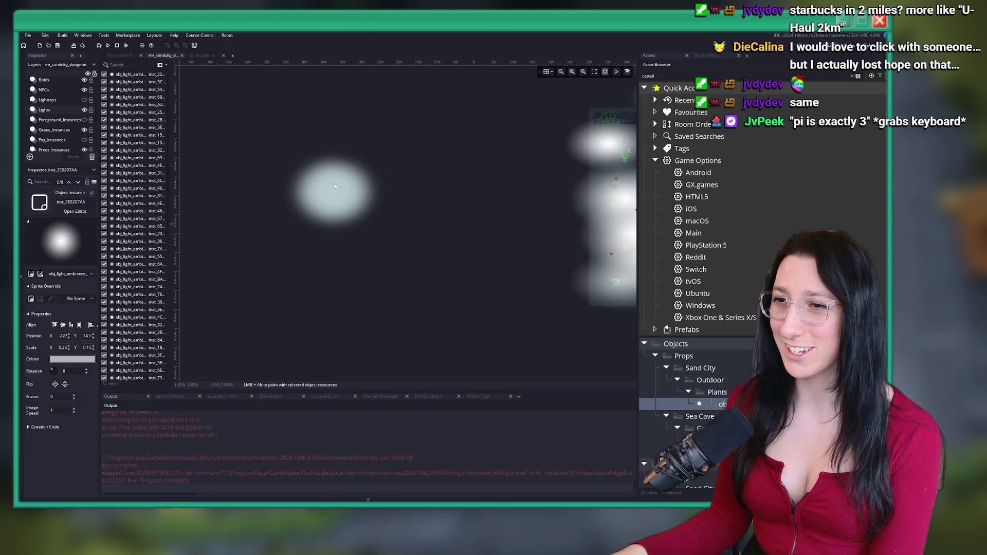
{"action": "left_click_drag", "start_coordinate": [396, 173], "coordinate": [419, 162]}
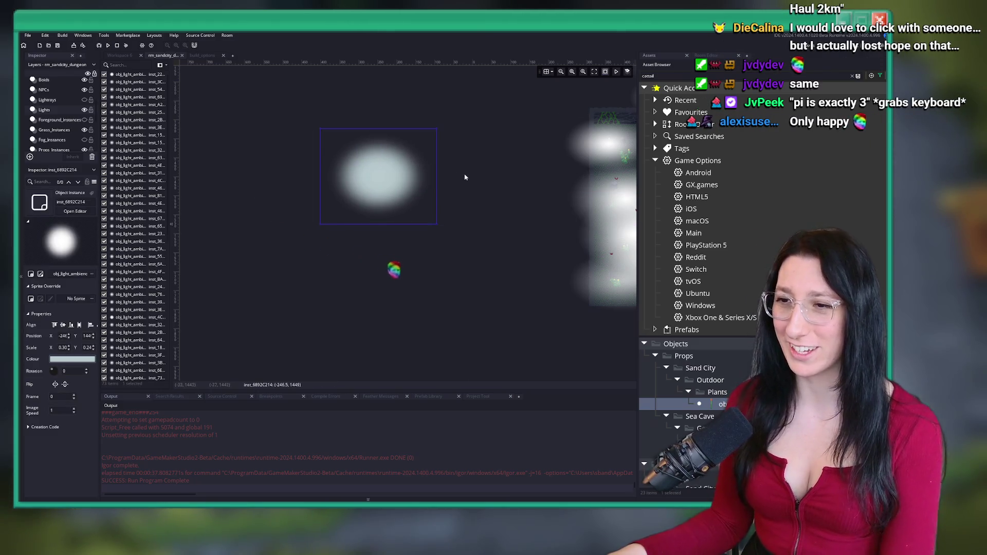
{"action": "key", "text": "Delete"}
In the pond room, shift the light over the cattail island slightly right
{"action": "scroll", "coordinate": [417, 186], "scroll_direction": "down", "scroll_amount": 5}
{"action": "left_click_drag", "start_coordinate": [435, 185], "coordinate": [217, 233]}
{"action": "scroll", "coordinate": [463, 148], "scroll_direction": "up", "scroll_amount": 2}
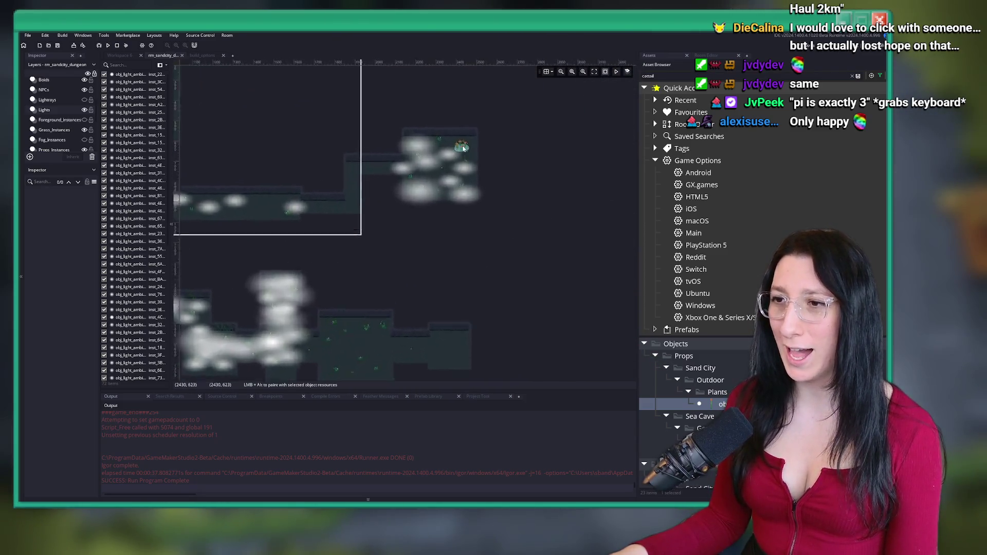
{"action": "scroll", "coordinate": [462, 148], "scroll_direction": "up", "scroll_amount": 5}
{"action": "left_click", "coordinate": [492, 225]}
{"action": "left_click_drag", "start_coordinate": [493, 225], "coordinate": [503, 224]}
{"action": "scroll", "coordinate": [506, 224], "scroll_direction": "down", "scroll_amount": 5}
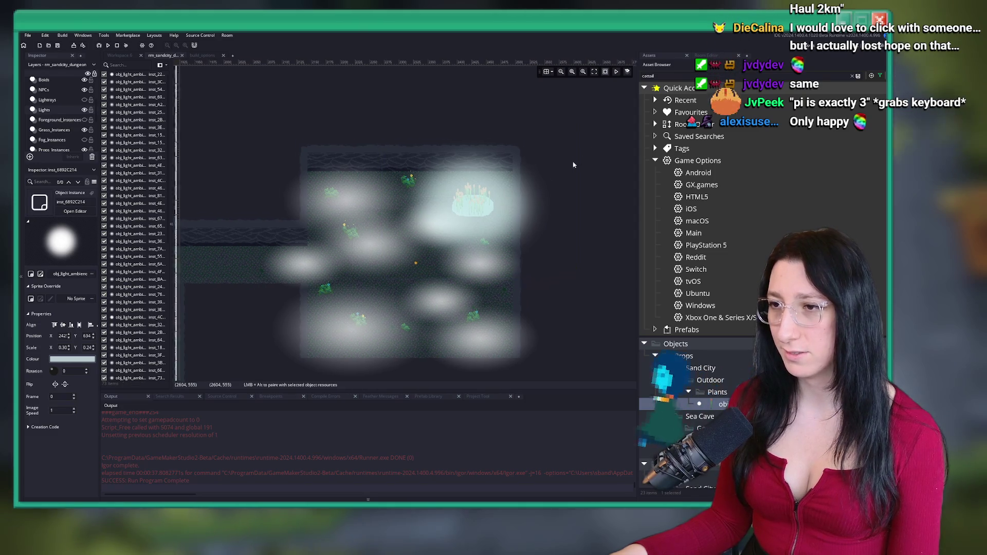
Hide the Lights layer, briefly show the Fog_Instances layer, then hide it again
{"action": "left_click", "coordinate": [84, 109]}
{"action": "scroll", "coordinate": [84, 115], "scroll_direction": "up", "scroll_amount": 1}
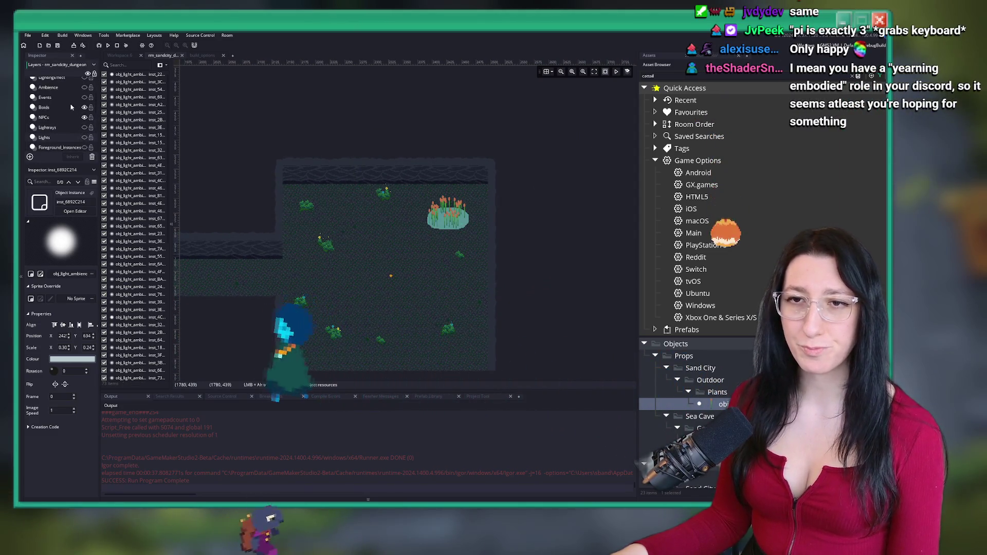
{"action": "scroll", "coordinate": [61, 138], "scroll_direction": "up", "scroll_amount": 1}
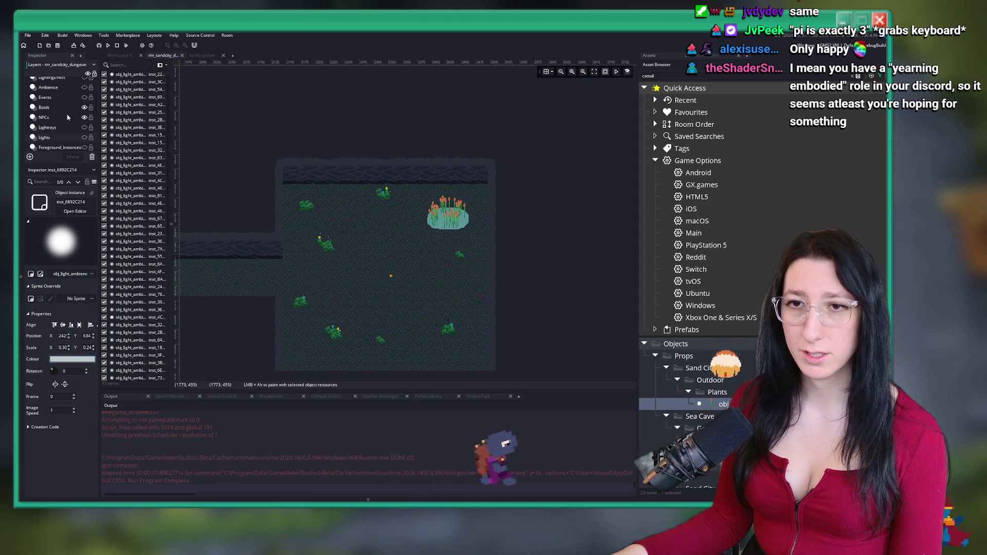
{"action": "scroll", "coordinate": [60, 138], "scroll_direction": "down", "scroll_amount": 4}
{"action": "left_click", "coordinate": [84, 128]}
{"action": "left_click", "coordinate": [84, 127]}
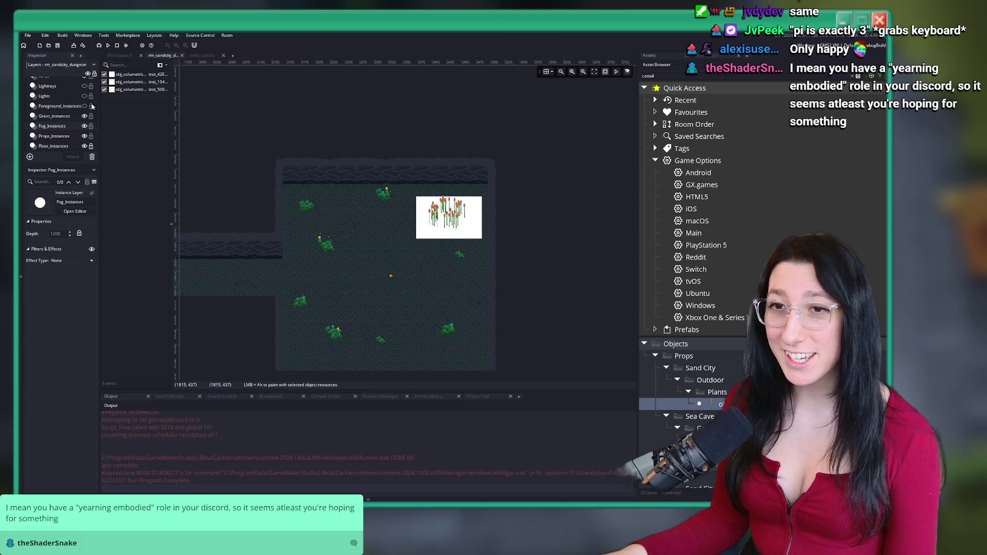
{"action": "scroll", "coordinate": [61, 112], "scroll_direction": "down", "scroll_amount": 2}
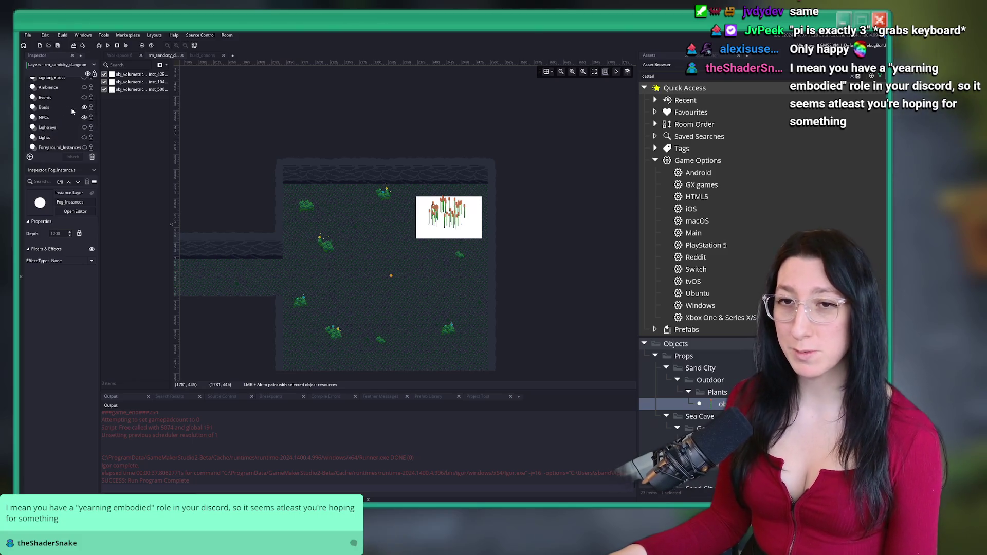
{"action": "left_click", "coordinate": [84, 98]}
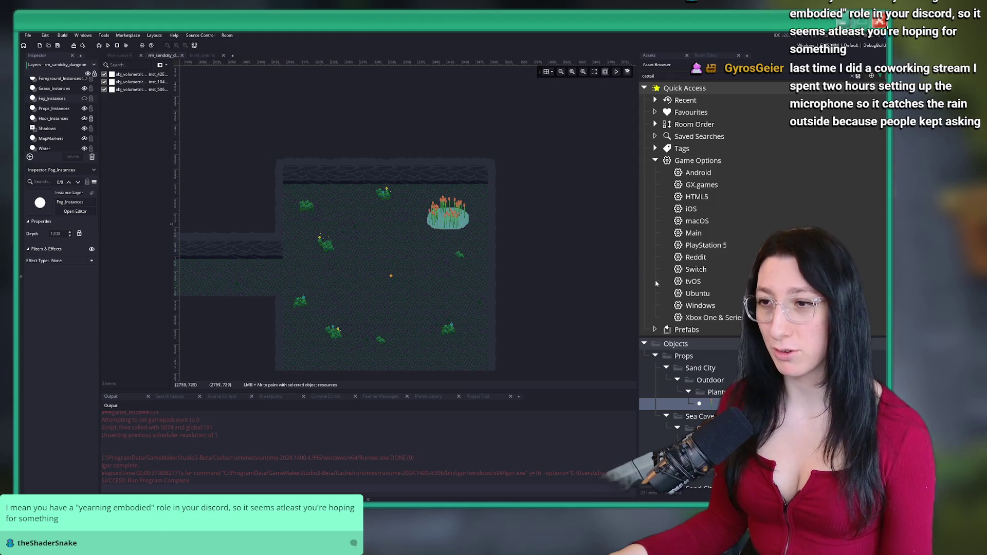
Pan across the room and select the Water layer
{"action": "left_click_drag", "start_coordinate": [502, 254], "coordinate": [549, 208]}
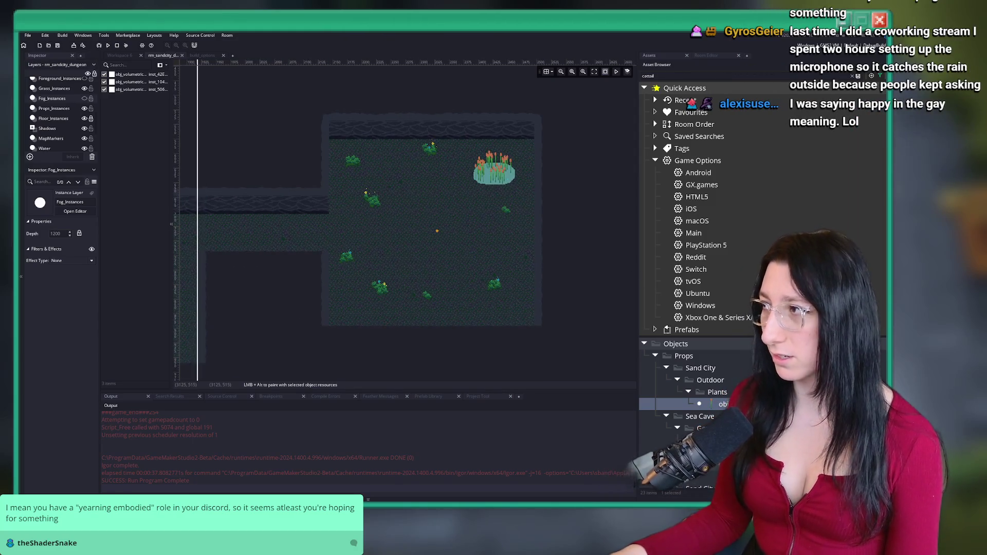
{"action": "left_click_drag", "start_coordinate": [470, 285], "coordinate": [536, 184]}
{"action": "scroll", "coordinate": [444, 175], "scroll_direction": "up", "scroll_amount": 1}
{"action": "scroll", "coordinate": [58, 119], "scroll_direction": "down", "scroll_amount": 2}
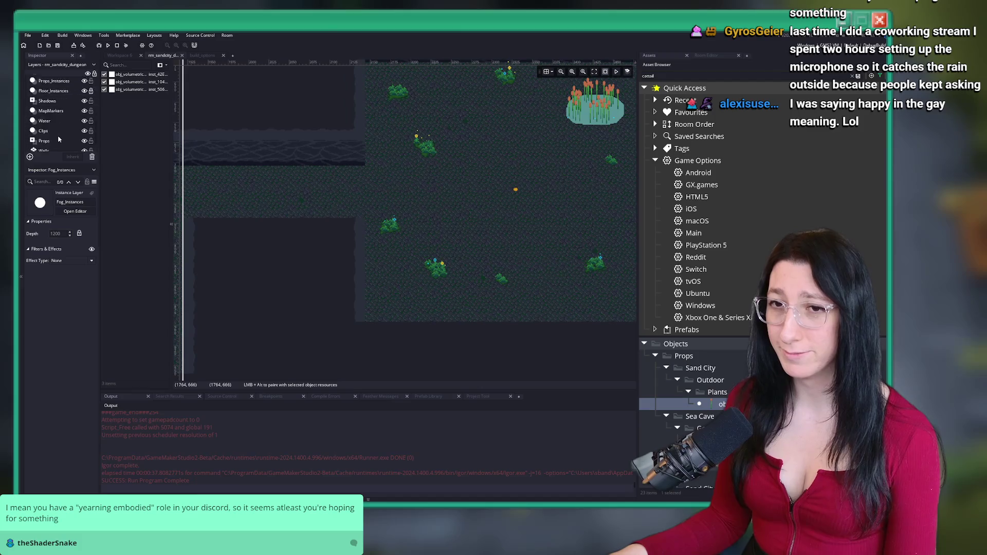
{"action": "left_click", "coordinate": [45, 107]}
Duplicate a puddle instance and move the copy onto the room floor
{"action": "left_click", "coordinate": [134, 119]}
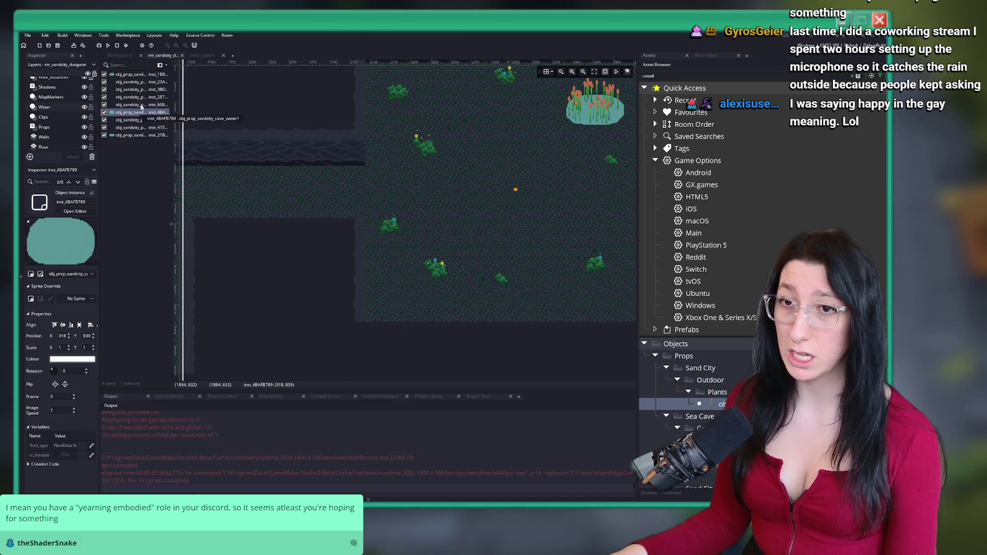
{"action": "left_click", "coordinate": [144, 82]}
{"action": "key", "text": "ctrl+v"}
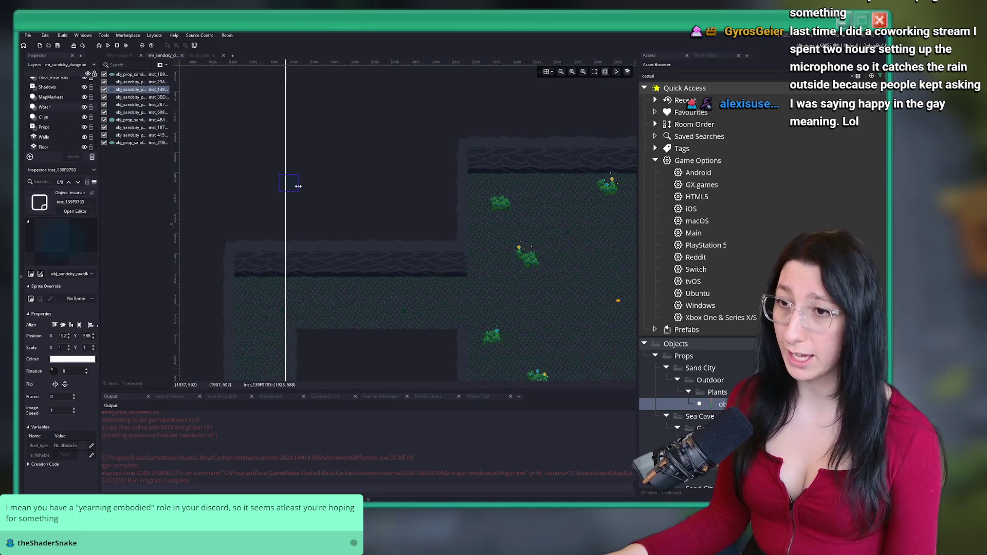
{"action": "left_click_drag", "start_coordinate": [574, 258], "coordinate": [521, 220]}
{"action": "scroll", "coordinate": [577, 260], "scroll_direction": "up", "scroll_amount": 2}
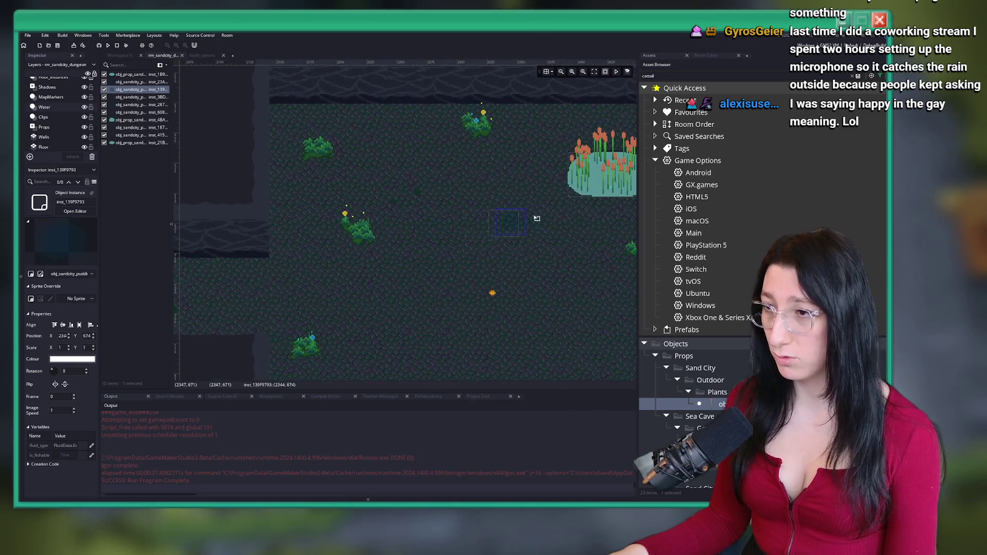
Duplicate another puddle and move it down into the room
{"action": "left_click", "coordinate": [139, 105]}
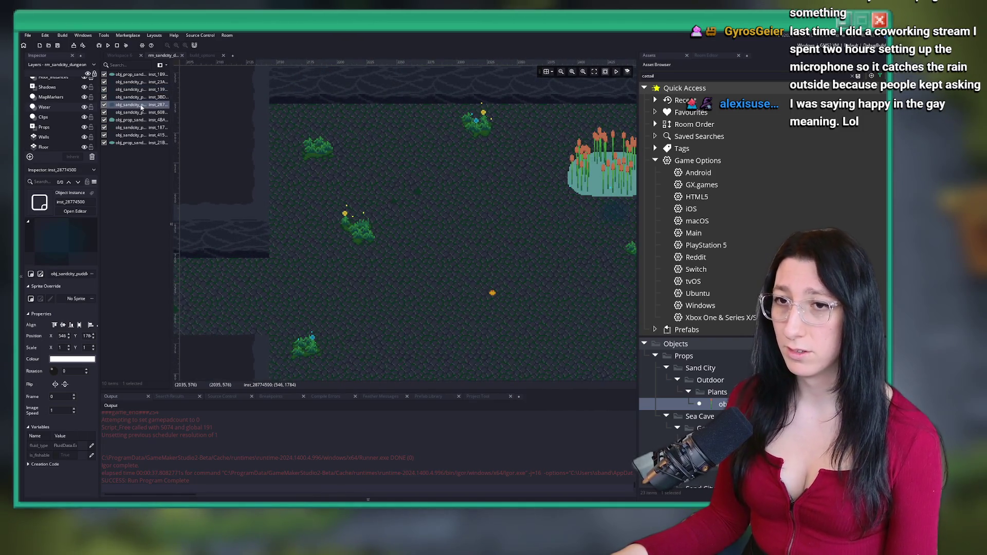
{"action": "key", "text": "ctrl+v"}
{"action": "mouse_move", "coordinate": [337, 250]}
{"action": "left_mouse_down"}
{"action": "mouse_move", "coordinate": [411, 284]}
{"action": "mouse_move", "coordinate": [419, 270]}
{"action": "mouse_move", "coordinate": [406, 260]}
{"action": "mouse_move", "coordinate": [372, 305]}
{"action": "left_mouse_up"}
{"action": "scroll", "coordinate": [419, 270], "scroll_direction": "down", "scroll_amount": 3}
{"action": "left_click", "coordinate": [441, 276]}
{"action": "scroll", "coordinate": [435, 276], "scroll_direction": "down", "scroll_amount": 5}
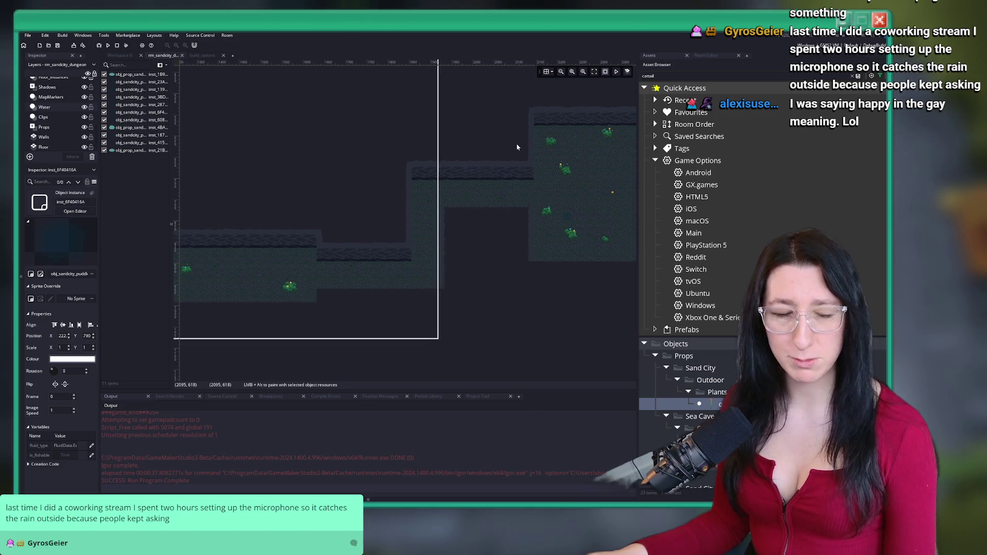
{"action": "scroll", "coordinate": [551, 238], "scroll_direction": "up", "scroll_amount": 3}
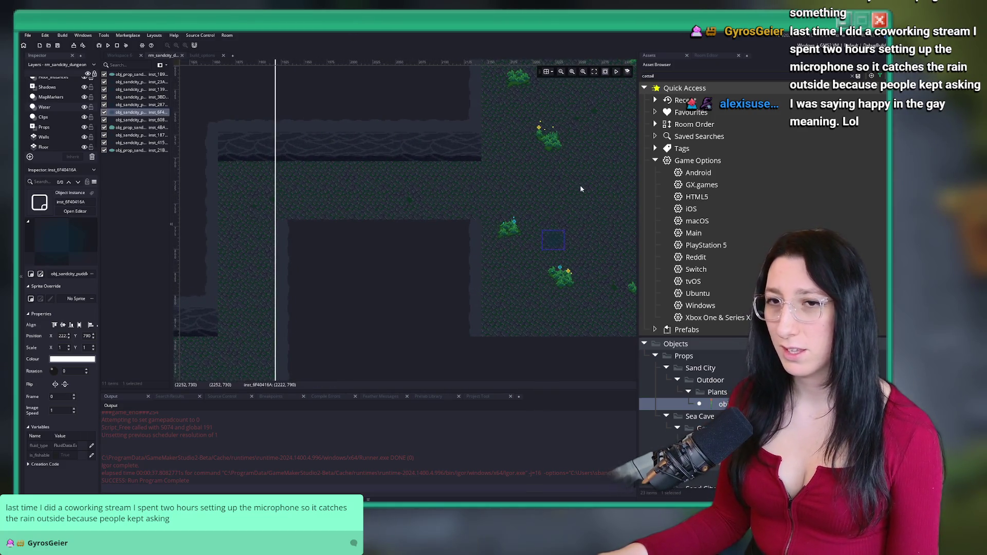
Place two new puddles, one on the floor and one in the left corridor
{"action": "left_click", "coordinate": [440, 278], "text": "alt"}
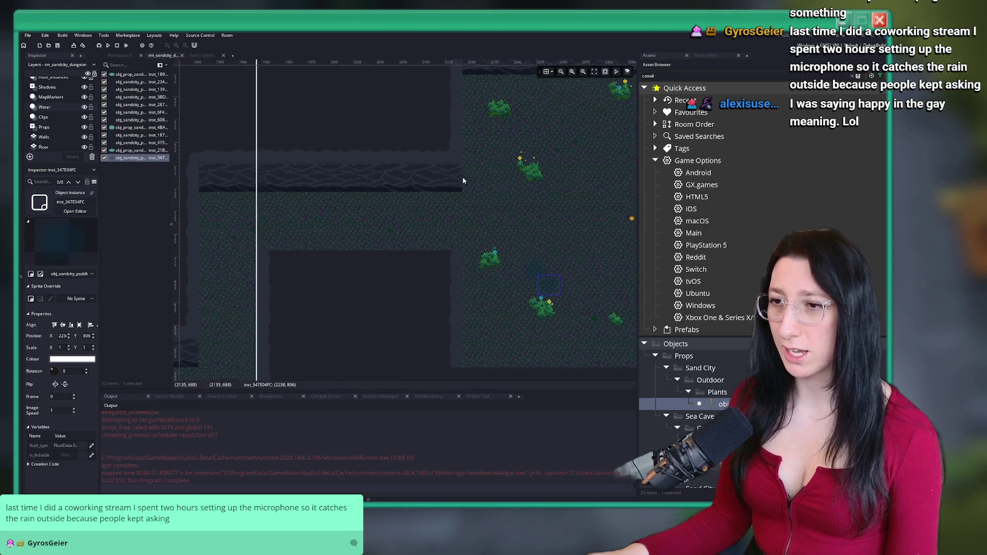
{"action": "scroll", "coordinate": [462, 180], "scroll_direction": "down", "scroll_amount": 1}
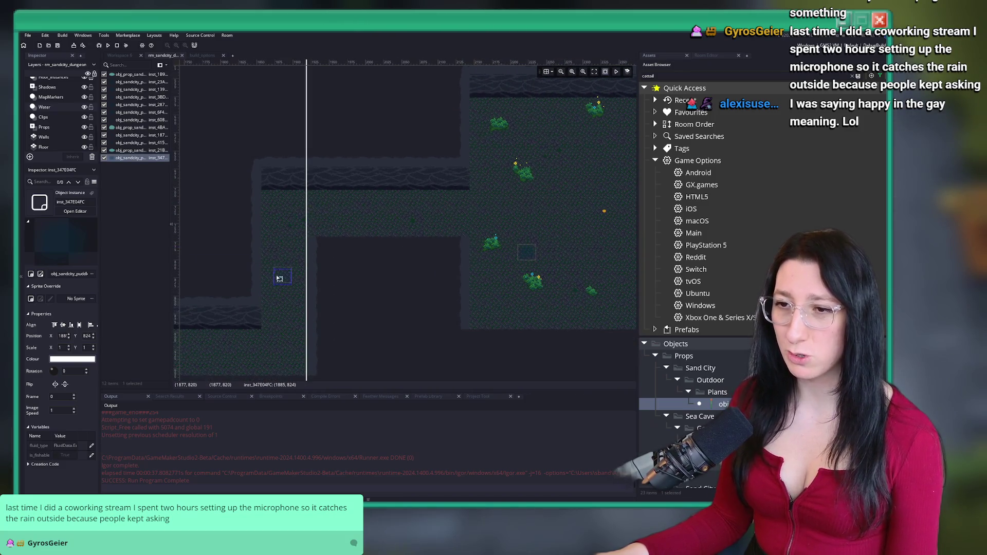
{"action": "left_click", "coordinate": [188, 160], "text": "alt"}
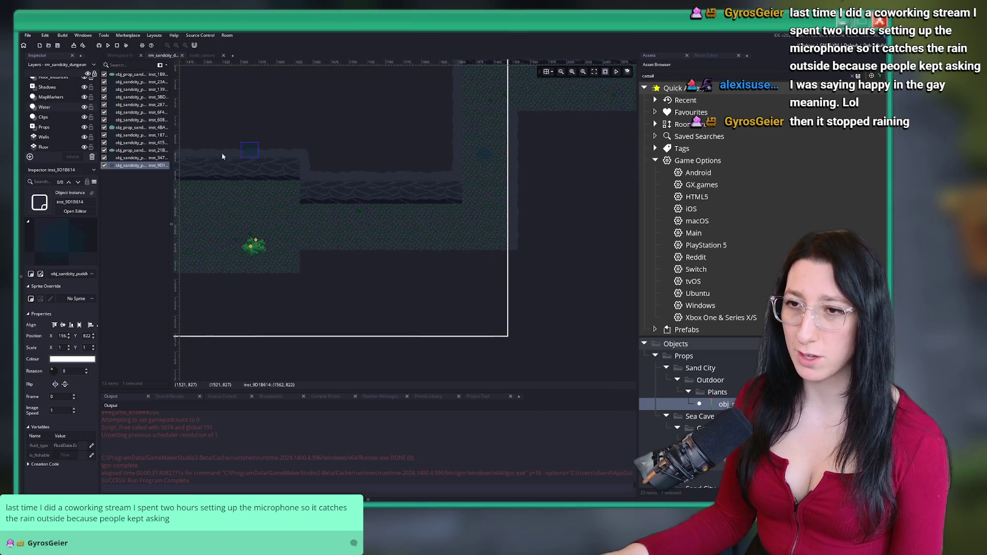
{"action": "scroll", "coordinate": [337, 237], "scroll_direction": "down", "scroll_amount": 1}
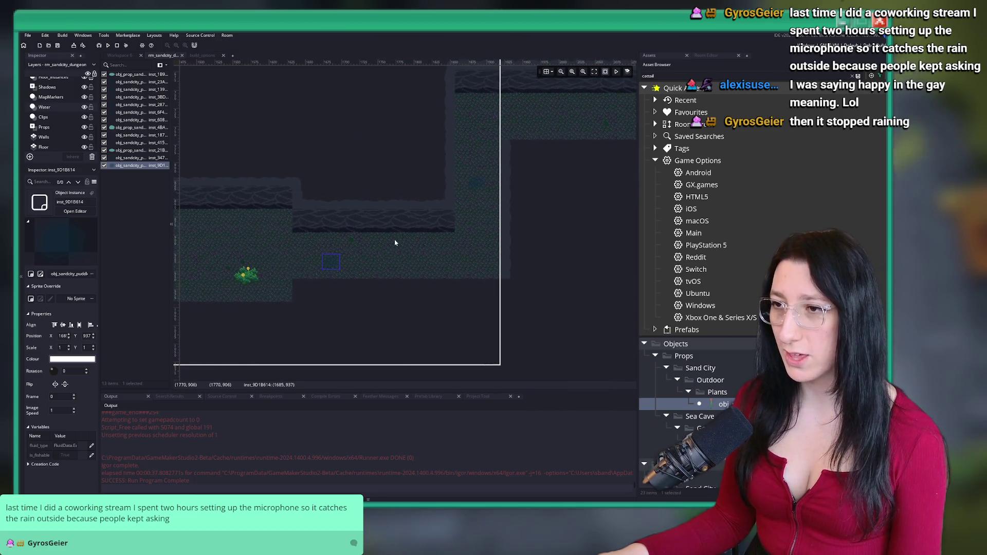
Copy the two new puddles and paste them into another room
{"action": "left_click", "coordinate": [492, 176]}
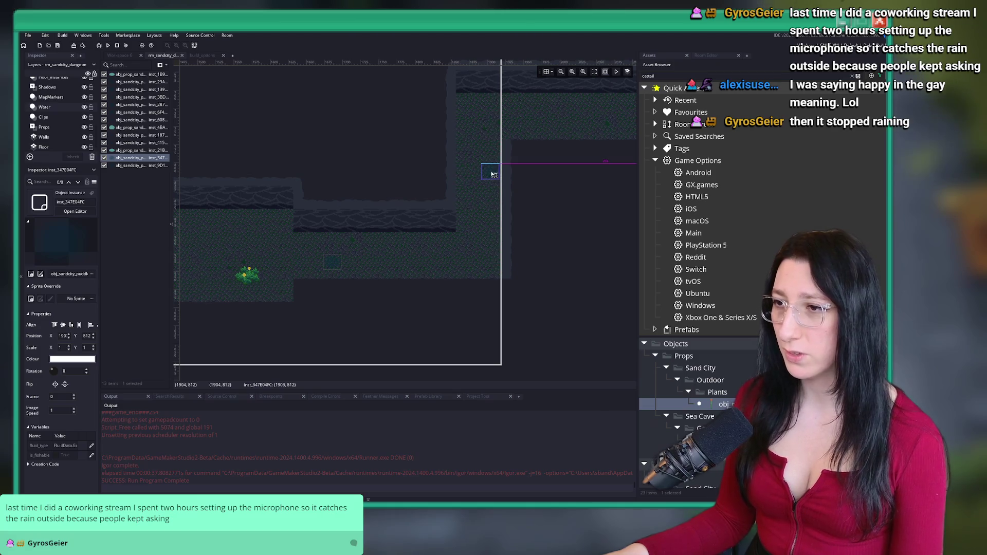
{"action": "scroll", "coordinate": [463, 187], "scroll_direction": "up", "scroll_amount": 1}
{"action": "left_click", "coordinate": [442, 218], "text": "ctrl"}
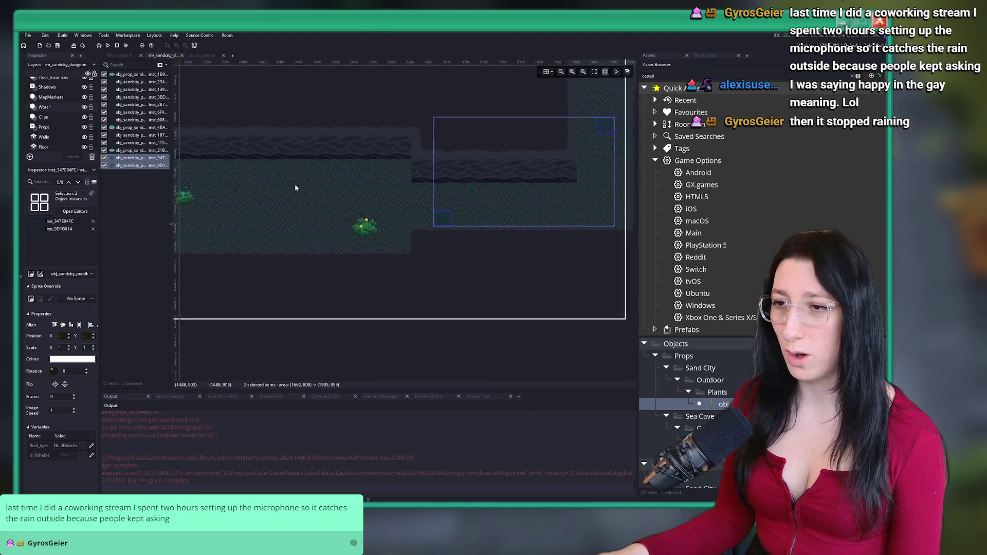
{"action": "key", "text": "ctrl+c"}
{"action": "scroll", "coordinate": [402, 190], "scroll_direction": "down", "scroll_amount": 2}
{"action": "scroll", "coordinate": [301, 171], "scroll_direction": "up", "scroll_amount": 3}
{"action": "key", "text": "ctrl+v"}
Drop the pasted puddles and move one right along the corridor
{"action": "scroll", "coordinate": [483, 182], "scroll_direction": "down", "scroll_amount": 4}
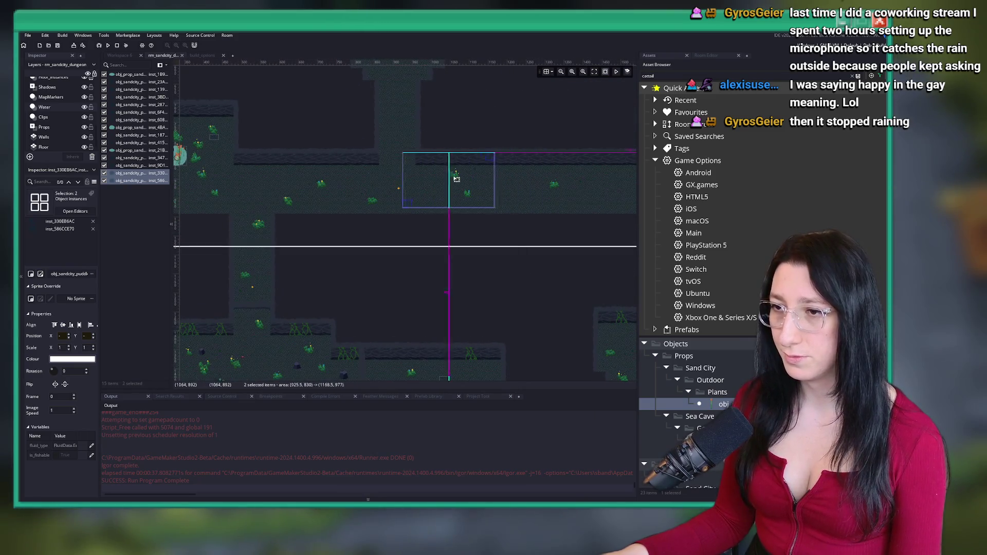
{"action": "left_click", "coordinate": [395, 179]}
{"action": "left_click_drag", "start_coordinate": [425, 157], "coordinate": [467, 169]}
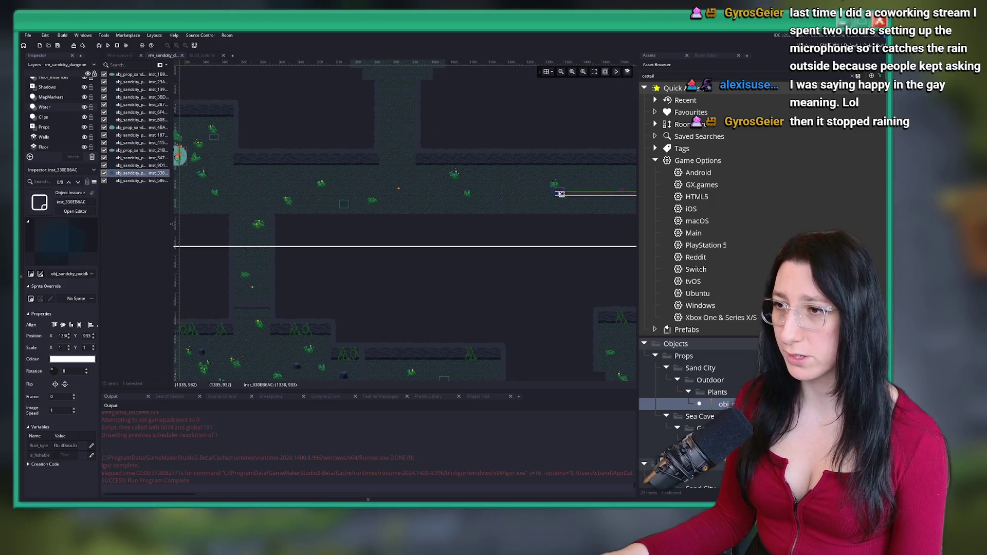
{"action": "left_click_drag", "start_coordinate": [558, 196], "coordinate": [559, 195]}
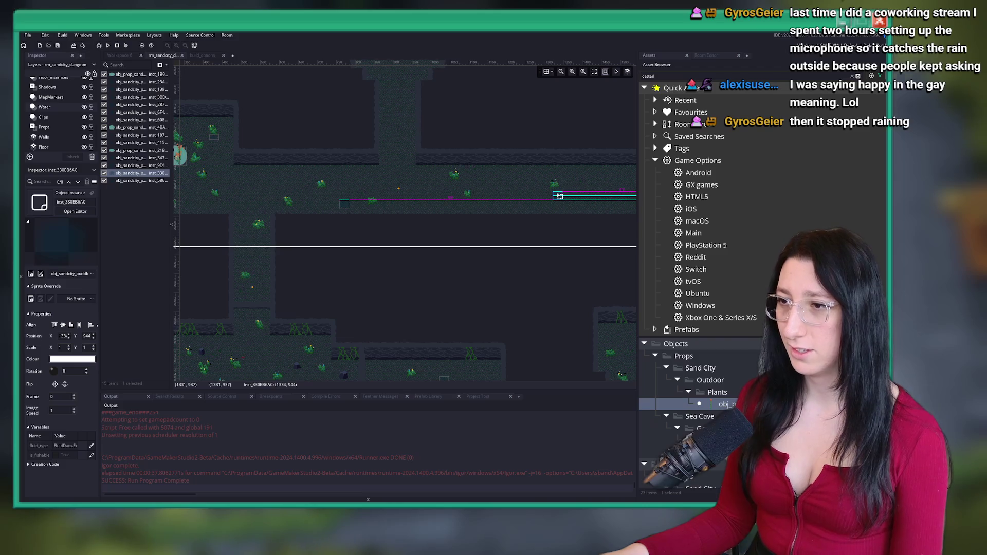
Zoom in, nudge the corridor puddle a couple of pixels left, and zoom back out
{"action": "scroll", "coordinate": [564, 180], "scroll_direction": "up", "scroll_amount": 10}
{"action": "left_click_drag", "start_coordinate": [494, 281], "coordinate": [477, 281]}
{"action": "scroll", "coordinate": [545, 153], "scroll_direction": "down", "scroll_amount": 10}
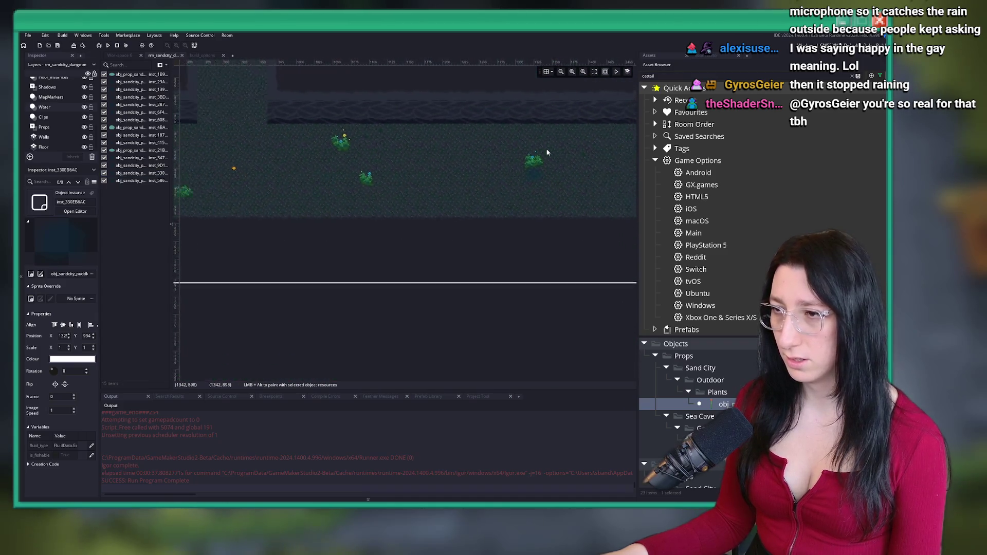
{"action": "scroll", "coordinate": [462, 149], "scroll_direction": "down", "scroll_amount": 3}
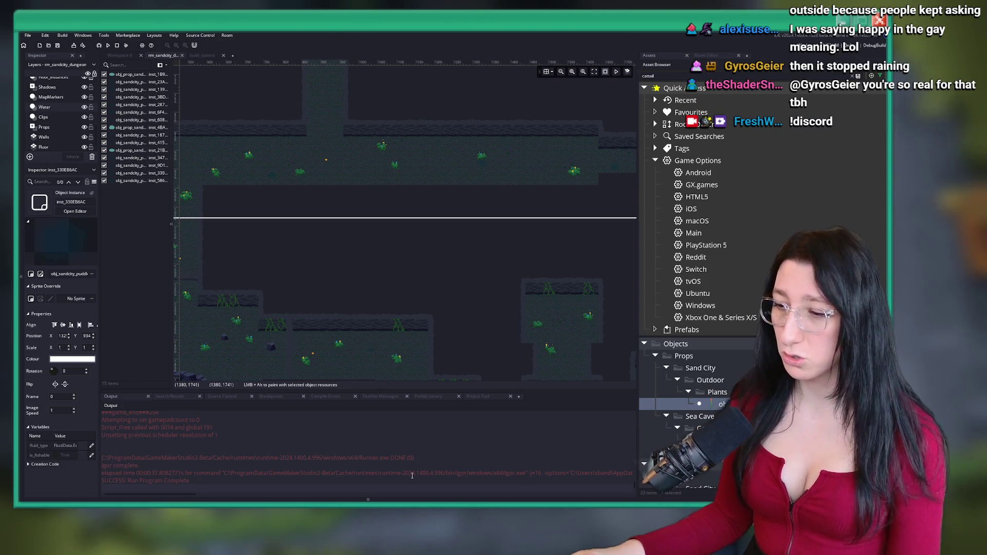
{"action": "key", "text": "super"}
Launch Discord via search, then view and close a voice chat member's profile card
{"action": "type", "text": "discord"}
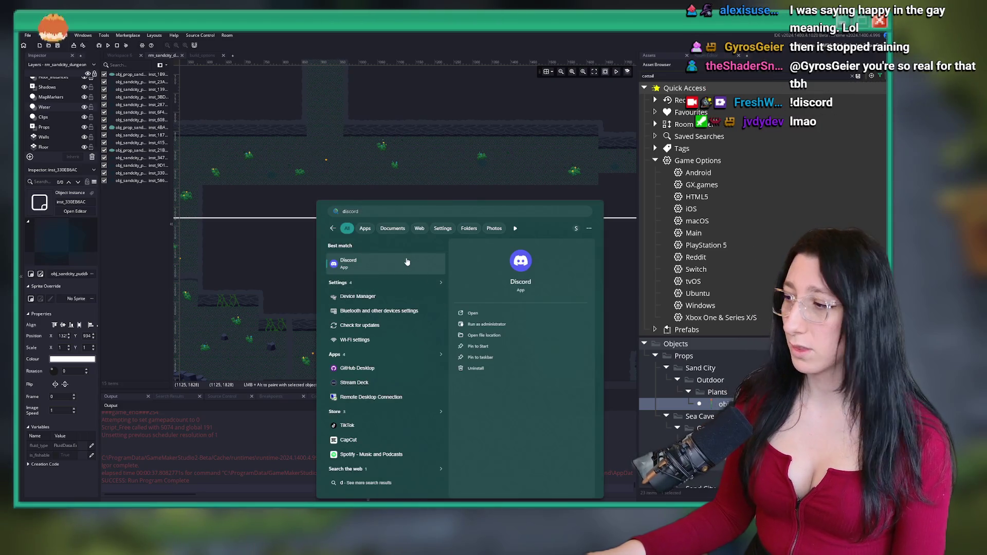
{"action": "left_click", "coordinate": [400, 265]}
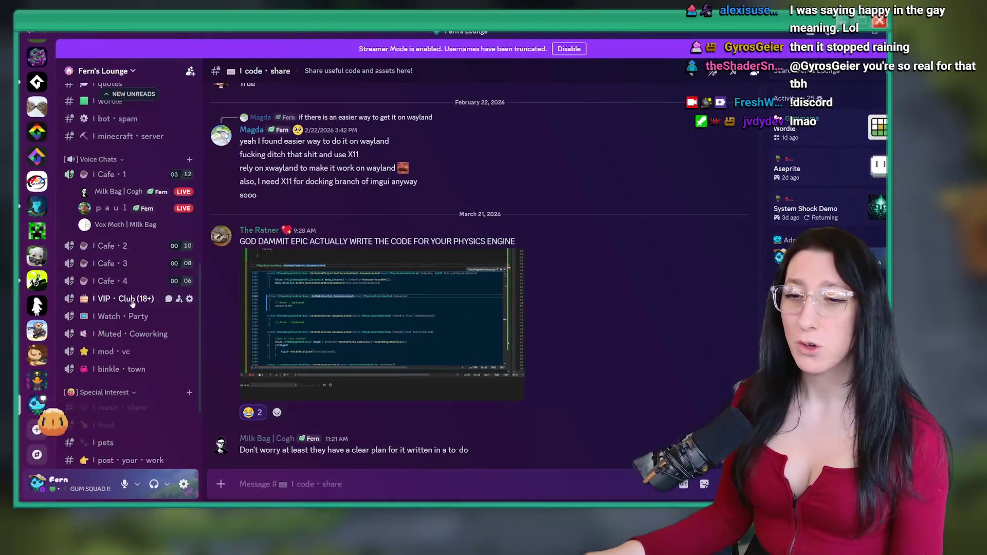
{"action": "scroll", "coordinate": [145, 273], "scroll_direction": "up", "scroll_amount": 5}
{"action": "mouse_move", "coordinate": [125, 302]}
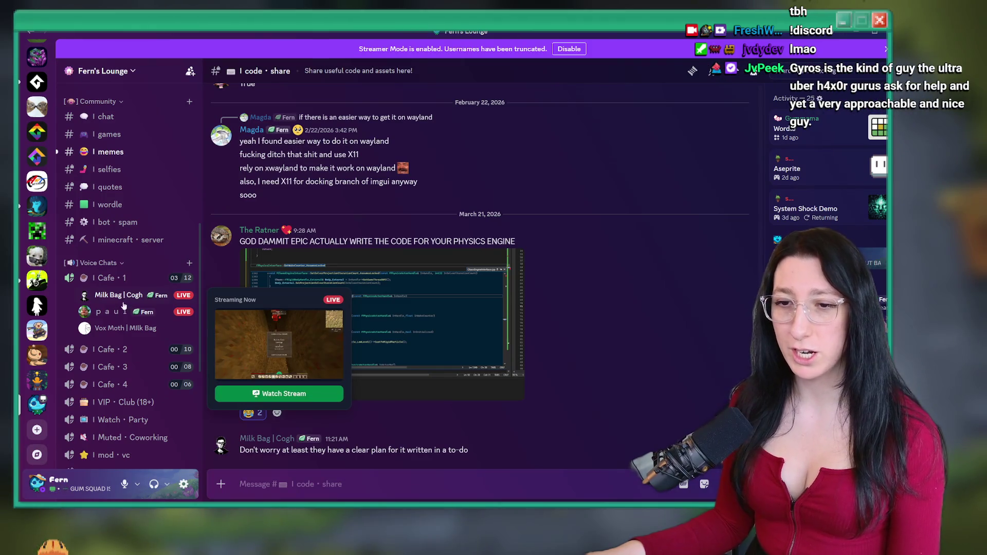
{"action": "left_click", "coordinate": [87, 332]}
{"action": "left_click", "coordinate": [549, 303]}
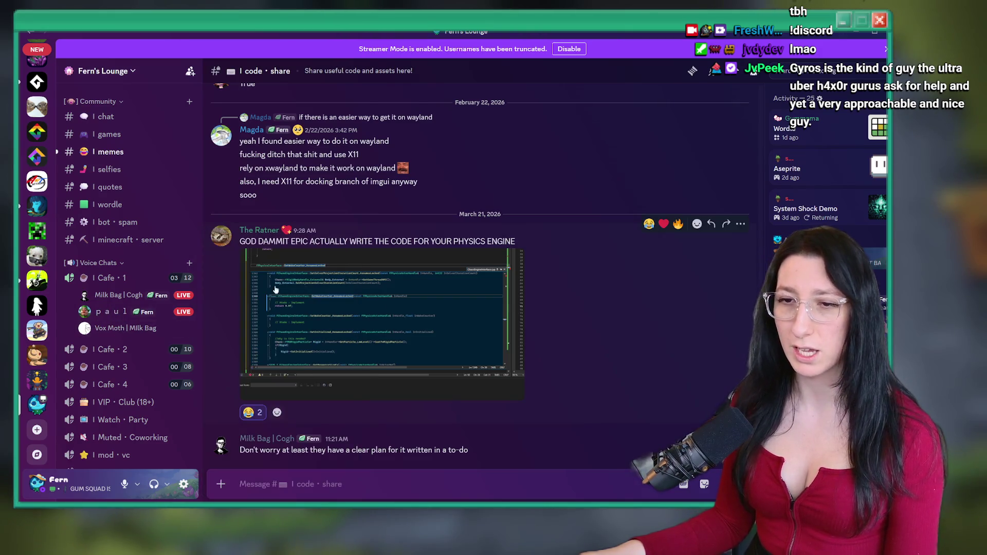
{"action": "scroll", "coordinate": [129, 205], "scroll_direction": "up", "scroll_amount": 5}
Open the #welcome channel, view the newest member's full profile, then return to GameMaker
{"action": "left_click", "coordinate": [114, 177]}
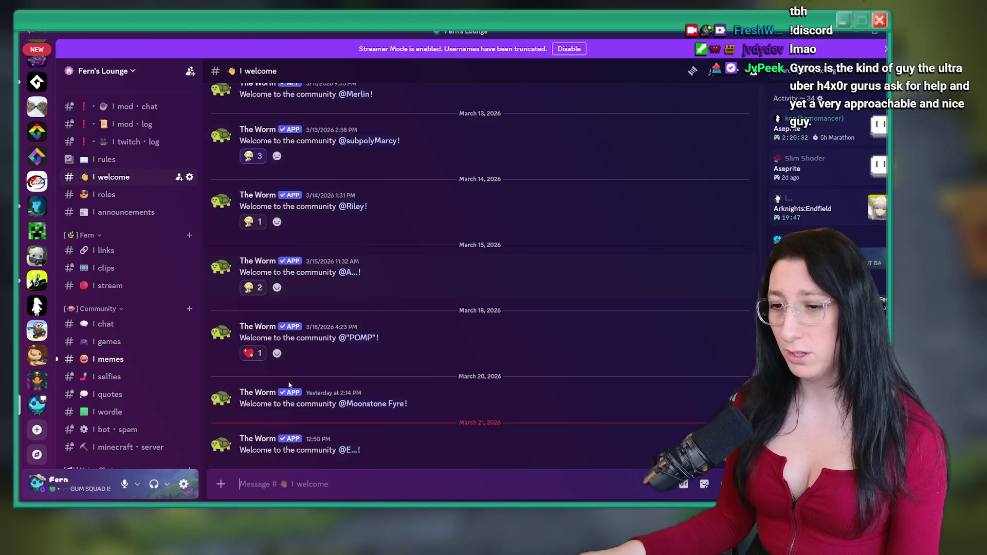
{"action": "left_click", "coordinate": [355, 452]}
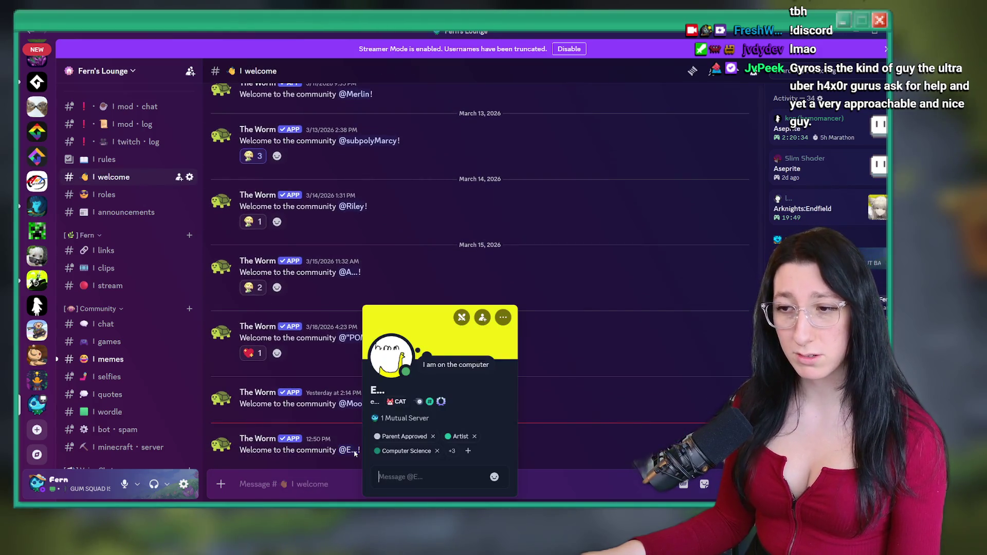
{"action": "left_click", "coordinate": [390, 355]}
{"action": "key", "text": "Escape"}
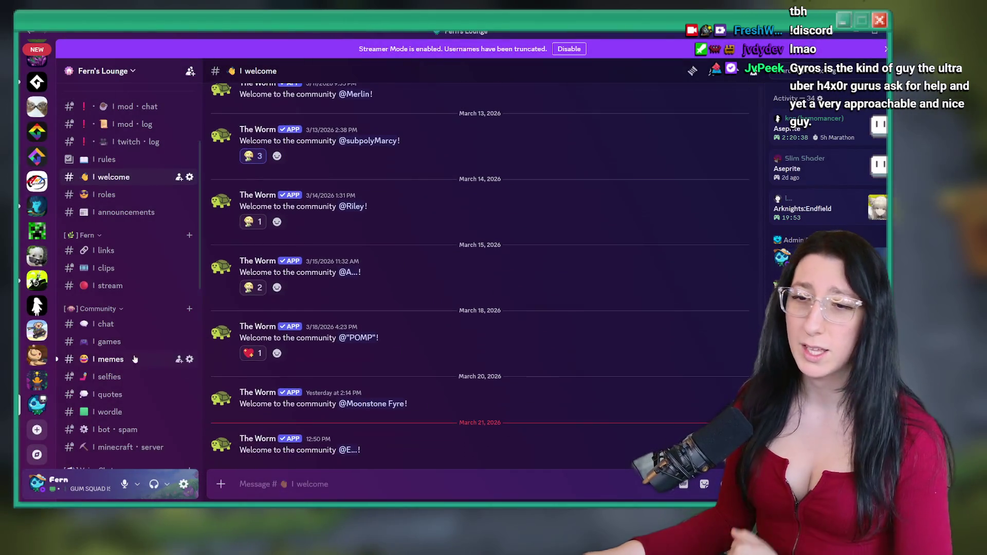
{"action": "scroll", "coordinate": [142, 204], "scroll_direction": "down", "scroll_amount": 5}
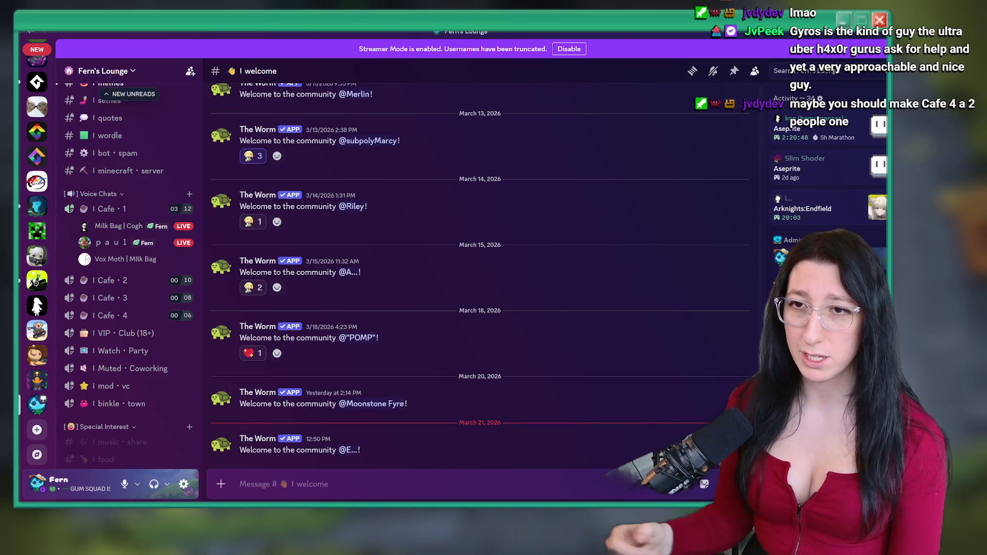
{"action": "scroll", "coordinate": [129, 258], "scroll_direction": "up", "scroll_amount": 3}
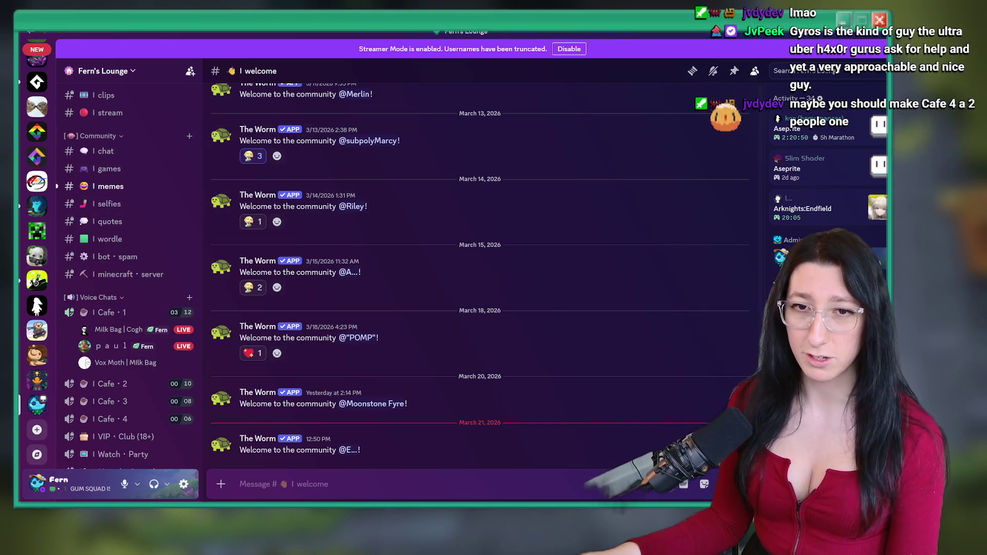
{"action": "key", "text": "alt+Tab"}
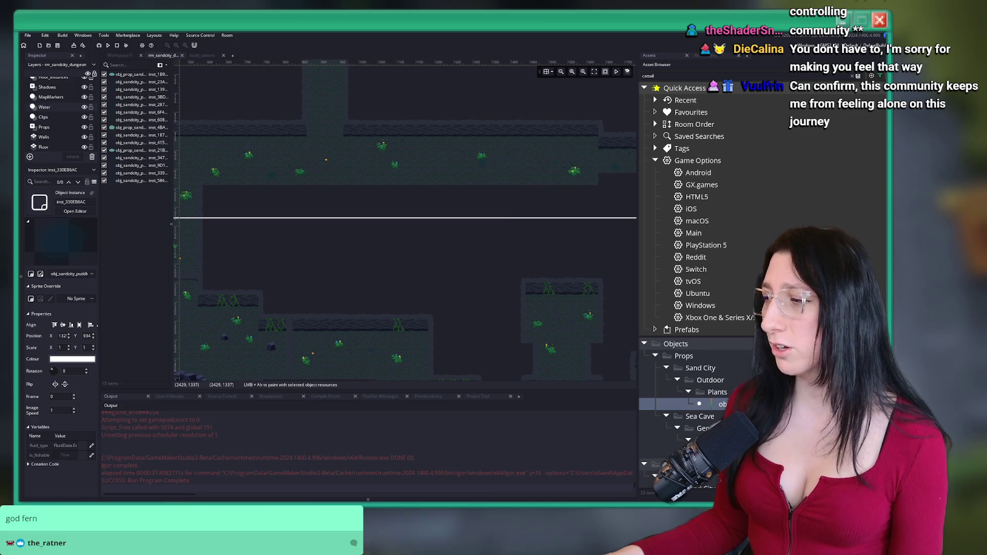
Pan and zoom around the dungeon rooms, then select the Grass_Instances layer
{"action": "scroll", "coordinate": [452, 245], "scroll_direction": "up", "scroll_amount": 3}
{"action": "scroll", "coordinate": [403, 294], "scroll_direction": "down", "scroll_amount": 3}
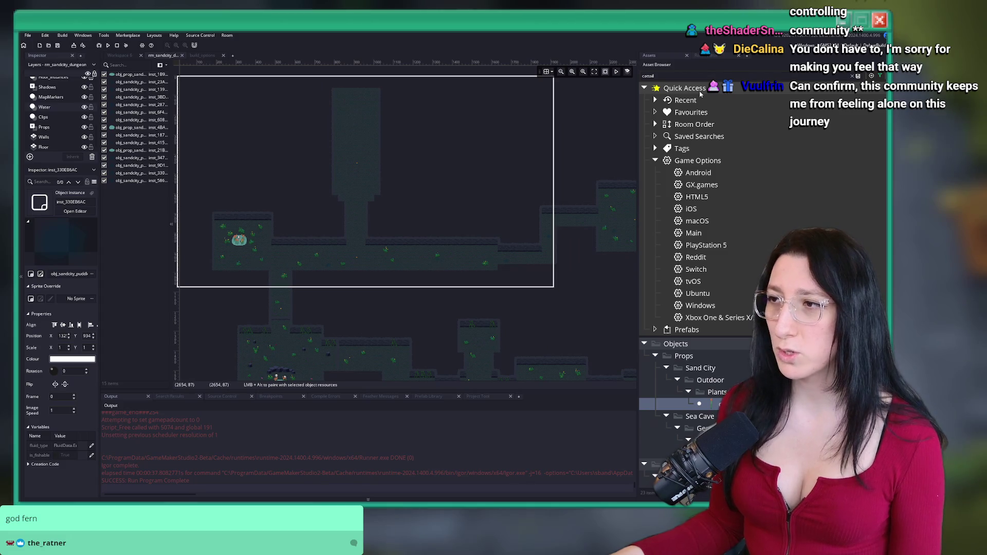
{"action": "scroll", "coordinate": [430, 241], "scroll_direction": "down", "scroll_amount": 3}
{"action": "scroll", "coordinate": [445, 181], "scroll_direction": "up", "scroll_amount": 2}
{"action": "scroll", "coordinate": [381, 222], "scroll_direction": "right", "scroll_amount": 5}
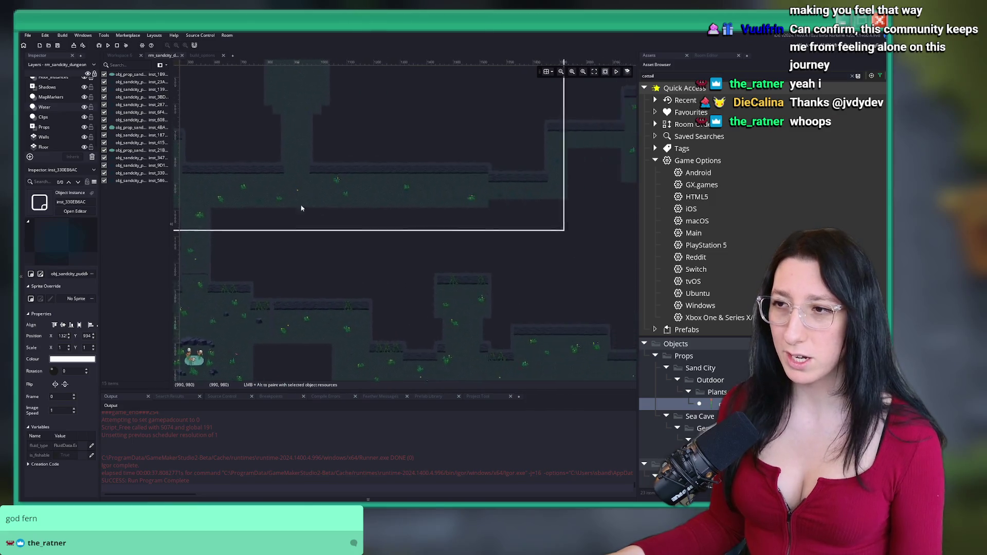
{"action": "scroll", "coordinate": [426, 165], "scroll_direction": "up", "scroll_amount": 2}
{"action": "scroll", "coordinate": [475, 134], "scroll_direction": "down", "scroll_amount": 3}
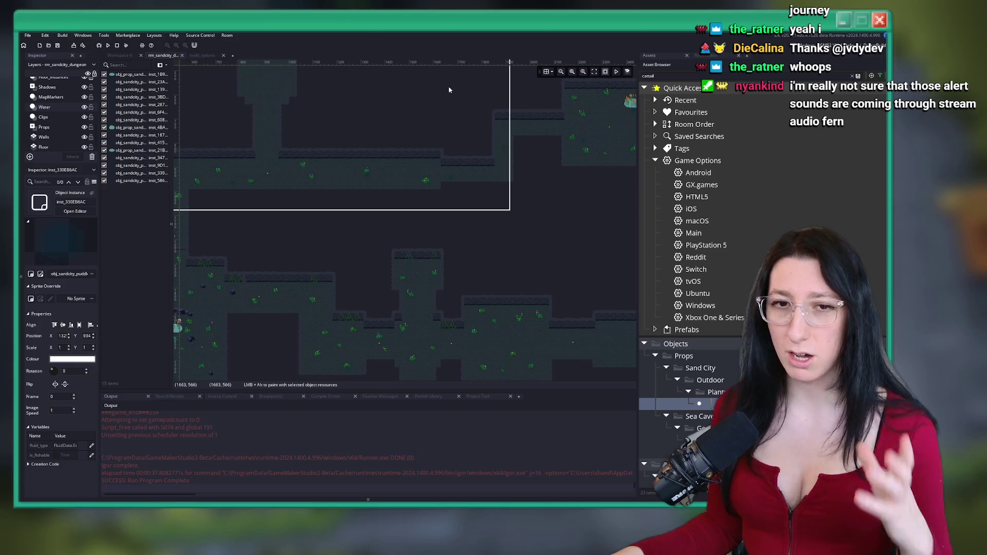
{"action": "scroll", "coordinate": [428, 91], "scroll_direction": "down", "scroll_amount": 2}
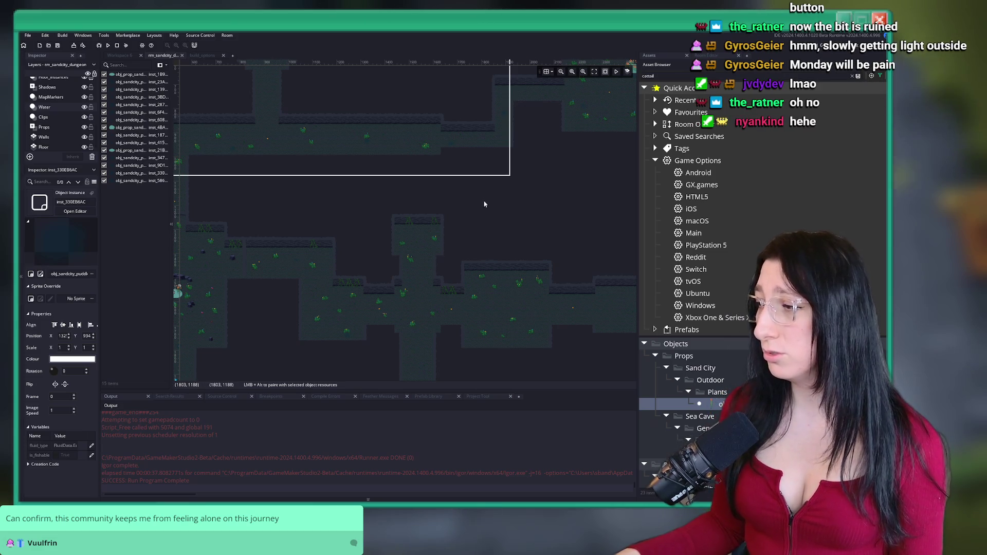
{"action": "scroll", "coordinate": [484, 204], "scroll_direction": "up", "scroll_amount": 5}
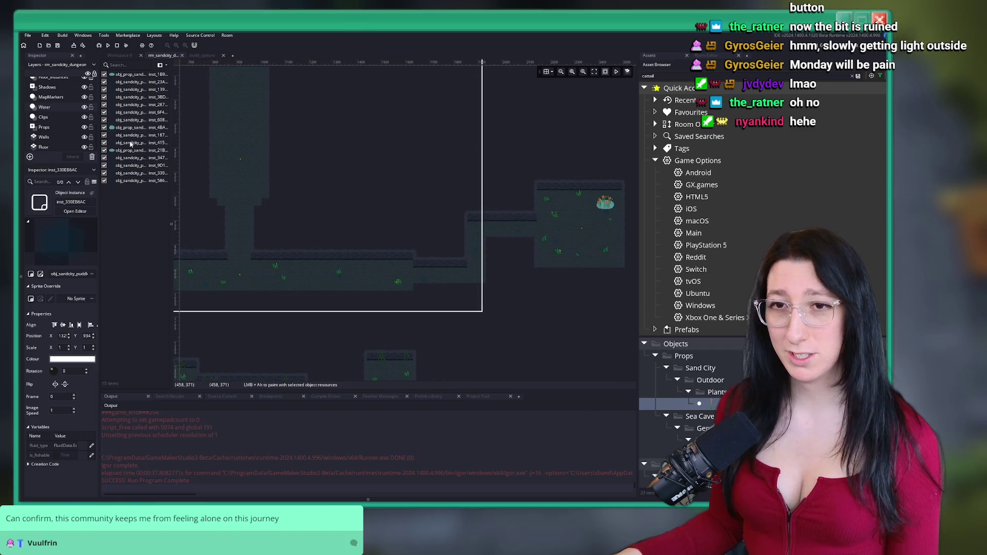
{"action": "left_click", "coordinate": [54, 103]}
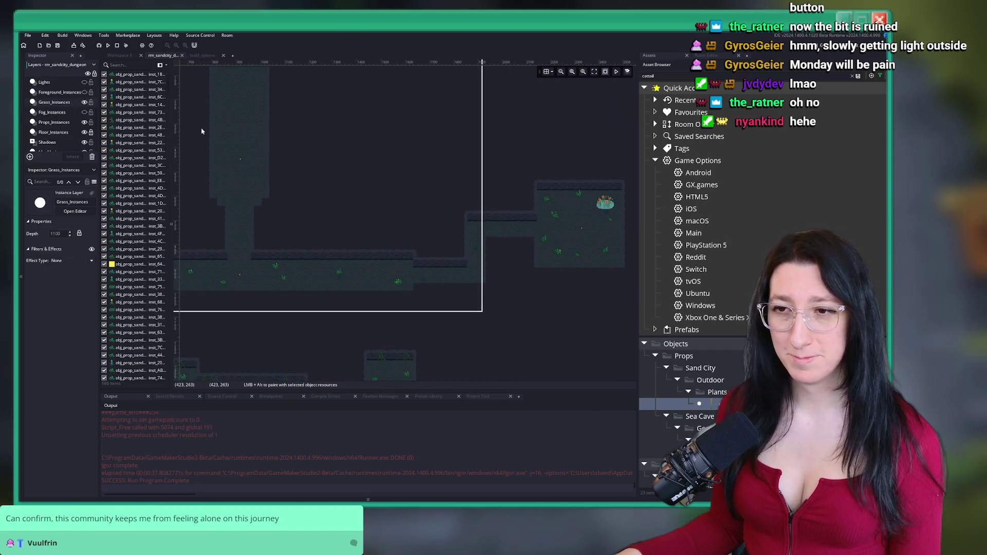
Move the pond sprites down and right and delete the leftover dark pond shape
{"action": "scroll", "coordinate": [285, 188], "scroll_direction": "left", "scroll_amount": 5}
{"action": "scroll", "coordinate": [63, 141], "scroll_direction": "down", "scroll_amount": 1}
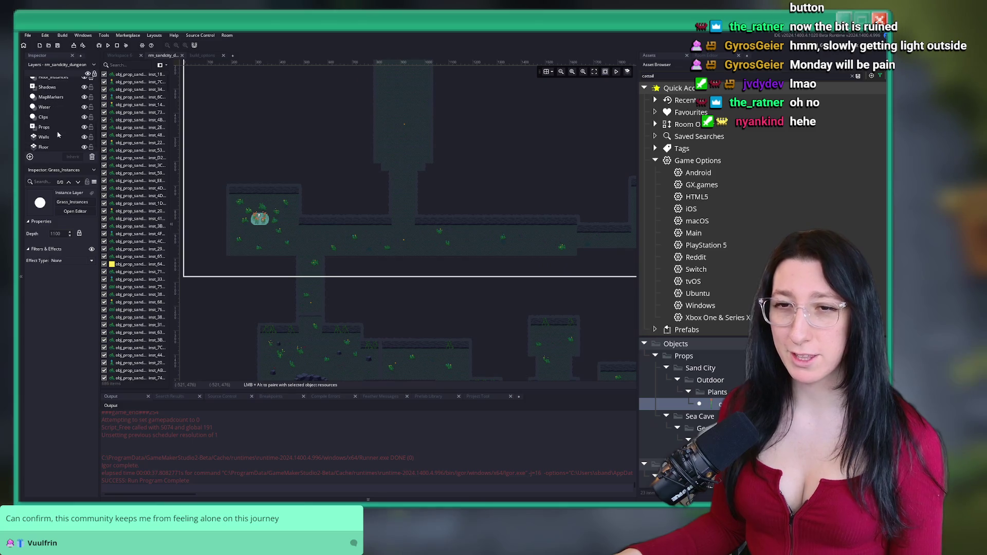
{"action": "scroll", "coordinate": [308, 220], "scroll_direction": "down", "scroll_amount": 3}
{"action": "scroll", "coordinate": [220, 214], "scroll_direction": "right", "scroll_amount": 5}
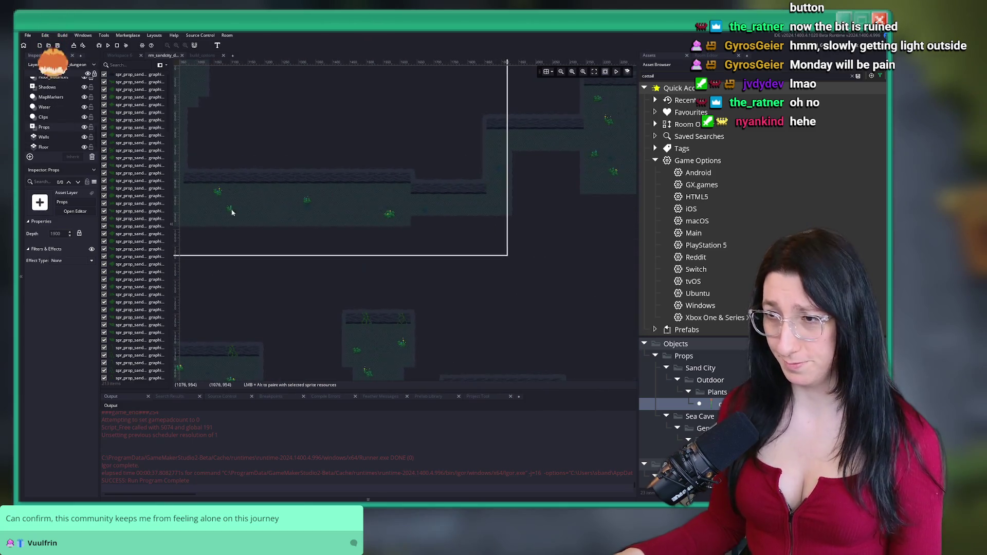
{"action": "scroll", "coordinate": [374, 145], "scroll_direction": "up", "scroll_amount": 2}
{"action": "scroll", "coordinate": [335, 88], "scroll_direction": "down", "scroll_amount": 2}
{"action": "scroll", "coordinate": [373, 240], "scroll_direction": "up", "scroll_amount": 2}
{"action": "scroll", "coordinate": [373, 240], "scroll_direction": "down", "scroll_amount": 3}
{"action": "scroll", "coordinate": [550, 212], "scroll_direction": "up", "scroll_amount": 2}
{"action": "scroll", "coordinate": [377, 233], "scroll_direction": "down", "scroll_amount": 2}
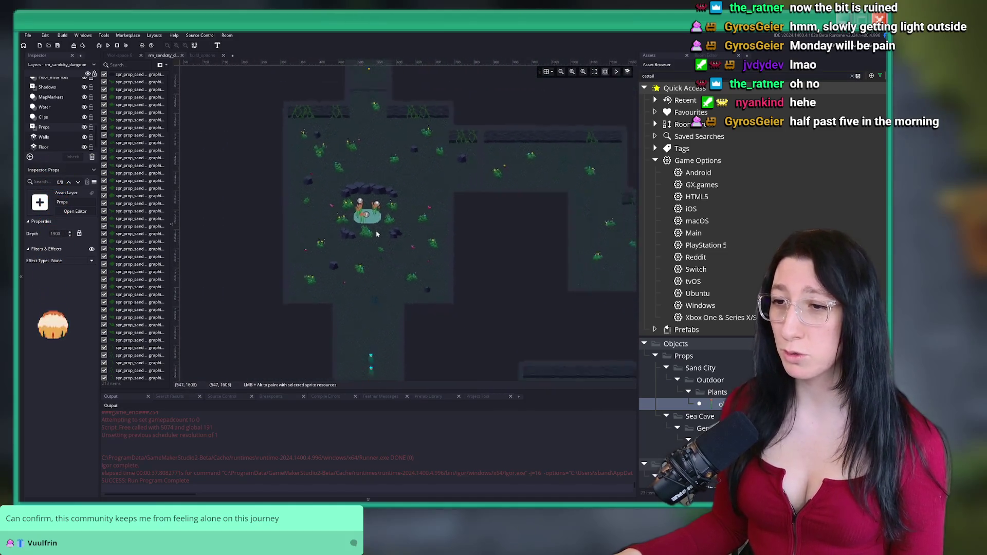
{"action": "scroll", "coordinate": [377, 232], "scroll_direction": "up", "scroll_amount": 5}
{"action": "left_click_drag", "start_coordinate": [236, 197], "coordinate": [408, 313]}
{"action": "scroll", "coordinate": [433, 307], "scroll_direction": "down", "scroll_amount": 2}
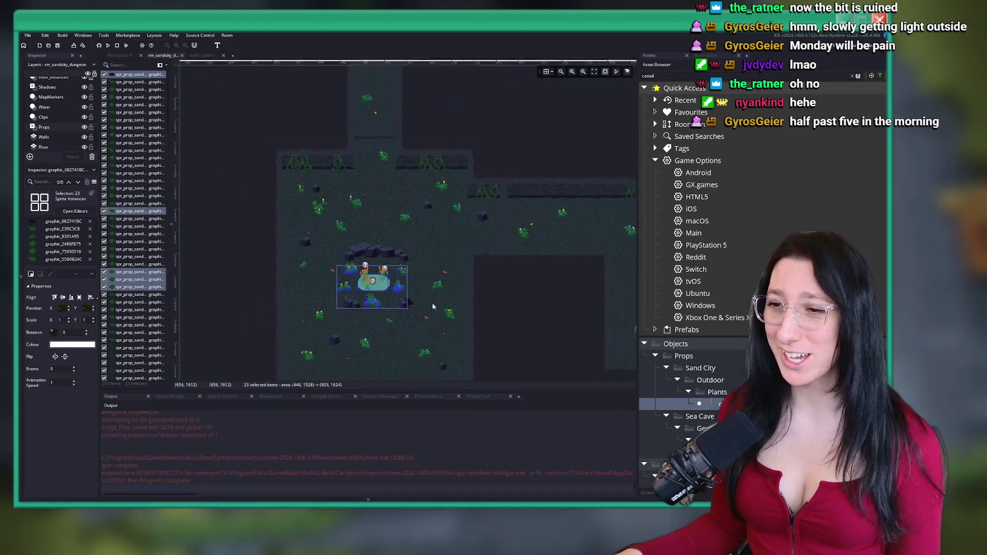
{"action": "scroll", "coordinate": [433, 307], "scroll_direction": "down", "scroll_amount": 2}
{"action": "scroll", "coordinate": [489, 282], "scroll_direction": "down", "scroll_amount": 5}
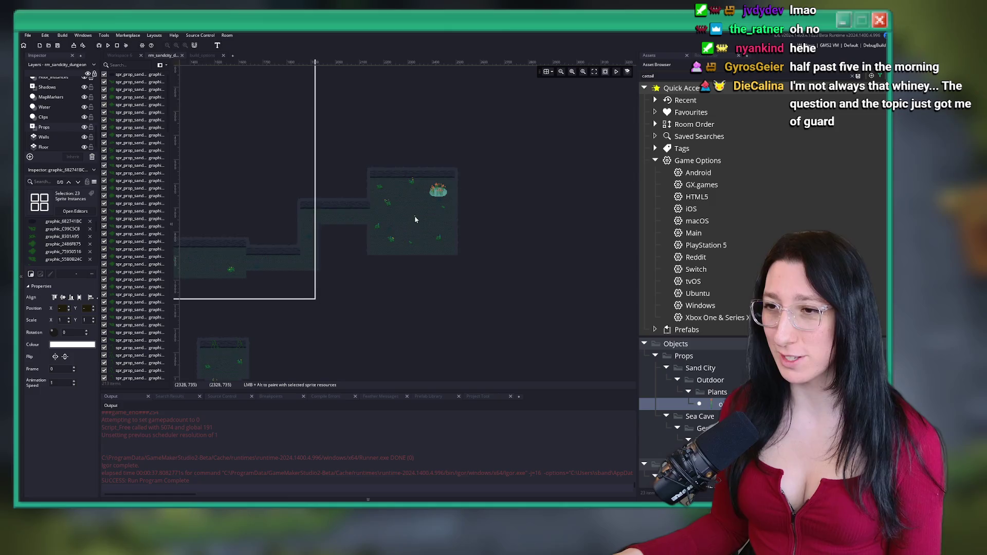
{"action": "scroll", "coordinate": [416, 220], "scroll_direction": "up", "scroll_amount": 5}
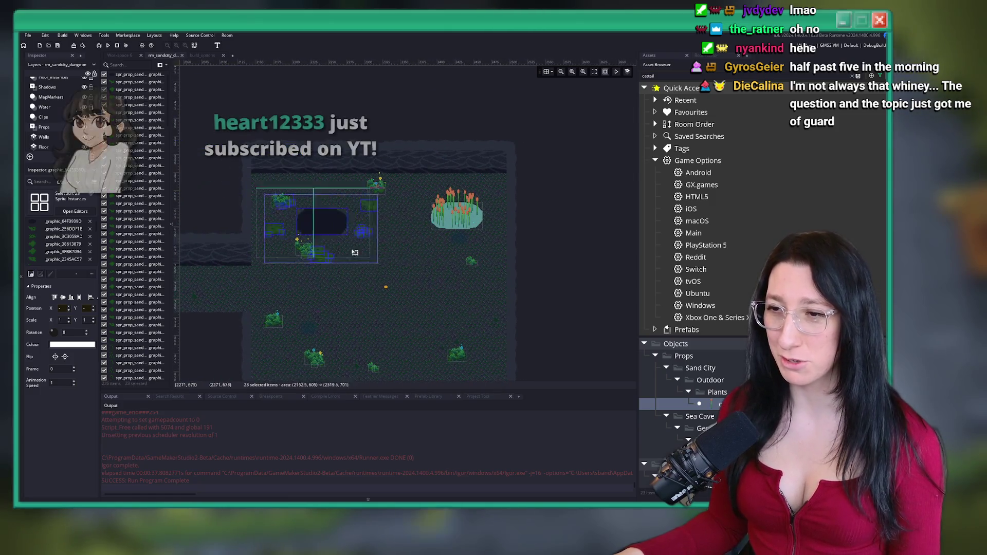
{"action": "left_click_drag", "start_coordinate": [354, 252], "coordinate": [417, 299]}
{"action": "left_click", "coordinate": [383, 265]}
{"action": "key", "text": "Delete"}
Drag the nearby grass clumps into a ring around the pond
{"action": "mouse_move", "coordinate": [325, 239]}
{"action": "left_mouse_down"}
{"action": "mouse_move", "coordinate": [374, 285]}
{"action": "mouse_move", "coordinate": [447, 311]}
{"action": "left_mouse_up"}
{"action": "scroll", "coordinate": [430, 293], "scroll_direction": "up", "scroll_amount": 3}
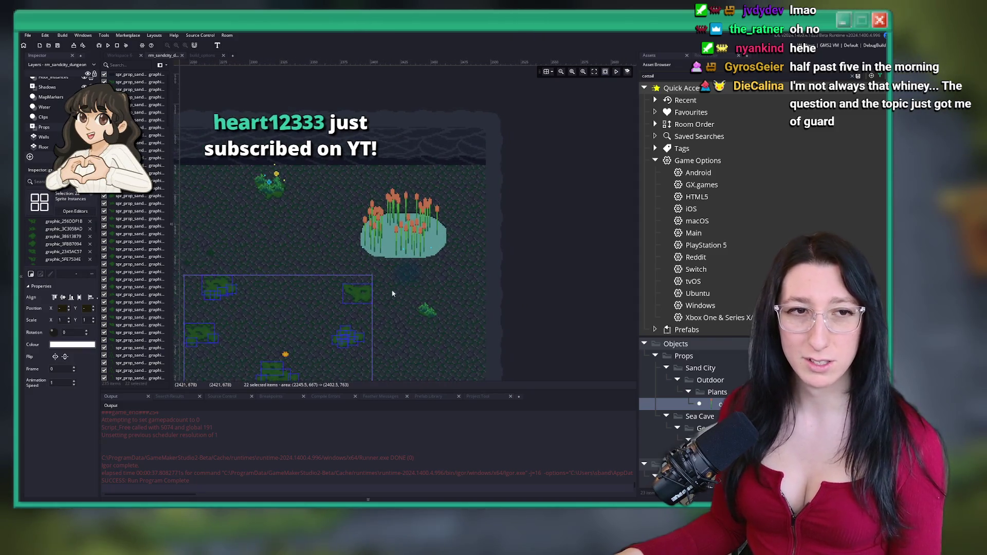
{"action": "mouse_move", "coordinate": [311, 320]}
{"action": "left_mouse_down"}
{"action": "mouse_move", "coordinate": [412, 226]}
{"action": "mouse_move", "coordinate": [429, 226]}
{"action": "left_mouse_up"}
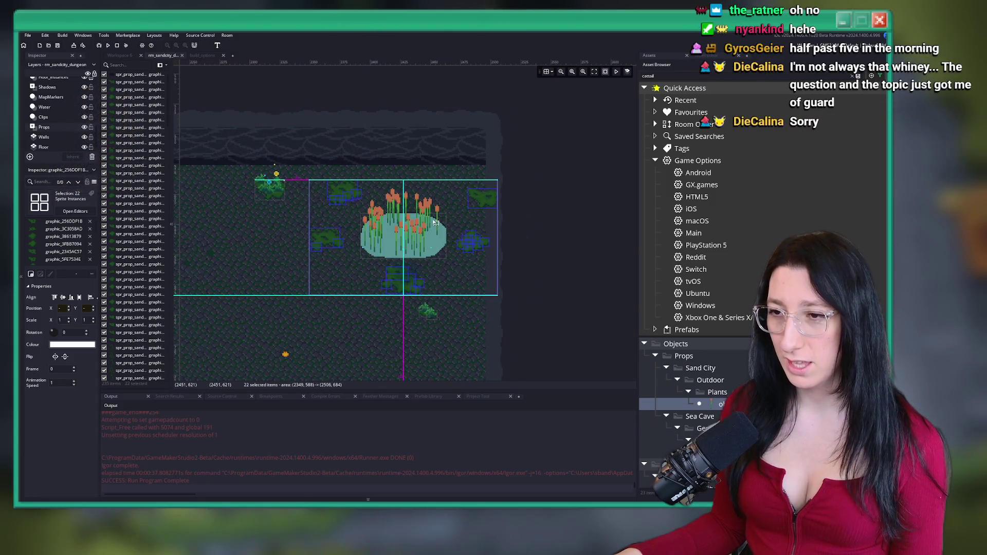
{"action": "scroll", "coordinate": [462, 320], "scroll_direction": "up", "scroll_amount": 2}
{"action": "left_click_drag", "start_coordinate": [542, 185], "coordinate": [453, 265]}
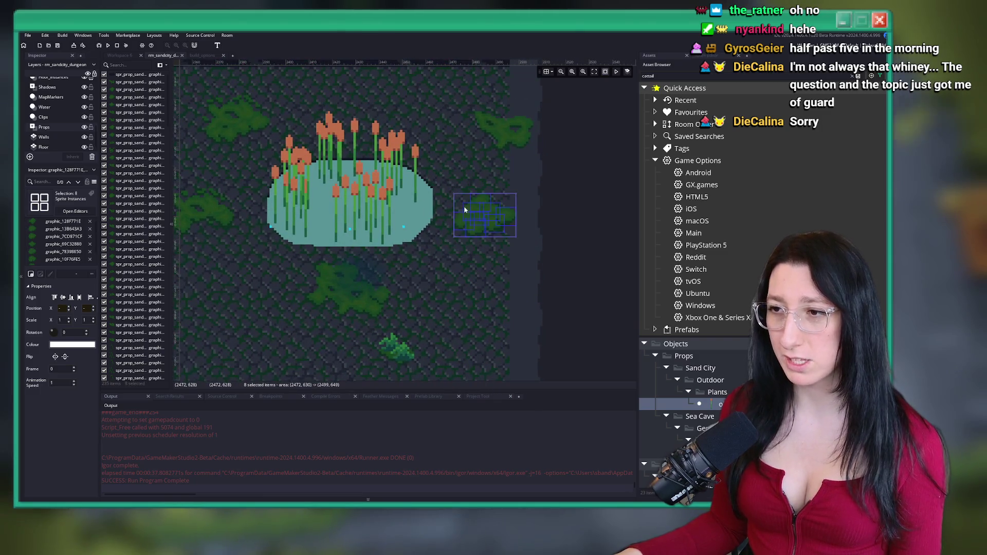
Shift the top-right bush slightly left to align it, then select the bush below the pond
{"action": "left_click", "coordinate": [535, 145]}
{"action": "scroll", "coordinate": [482, 178], "scroll_direction": "up", "scroll_amount": 2}
{"action": "left_click_drag", "start_coordinate": [505, 191], "coordinate": [471, 192]}
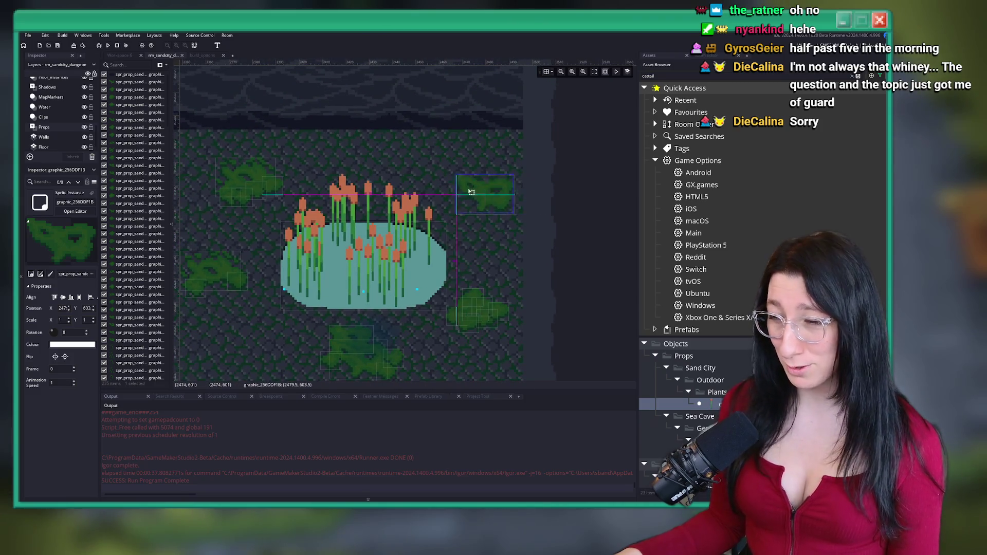
{"action": "mouse_move", "coordinate": [208, 186]}
{"action": "left_mouse_down"}
{"action": "mouse_move", "coordinate": [319, 180]}
{"action": "mouse_move", "coordinate": [397, 194]}
{"action": "mouse_move", "coordinate": [379, 181]}
{"action": "left_mouse_up"}
{"action": "mouse_move", "coordinate": [366, 307]}
{"action": "left_mouse_down"}
{"action": "mouse_move", "coordinate": [304, 256]}
{"action": "mouse_move", "coordinate": [342, 273]}
{"action": "left_mouse_up"}
{"action": "scroll", "coordinate": [347, 214], "scroll_direction": "down", "scroll_amount": 5}
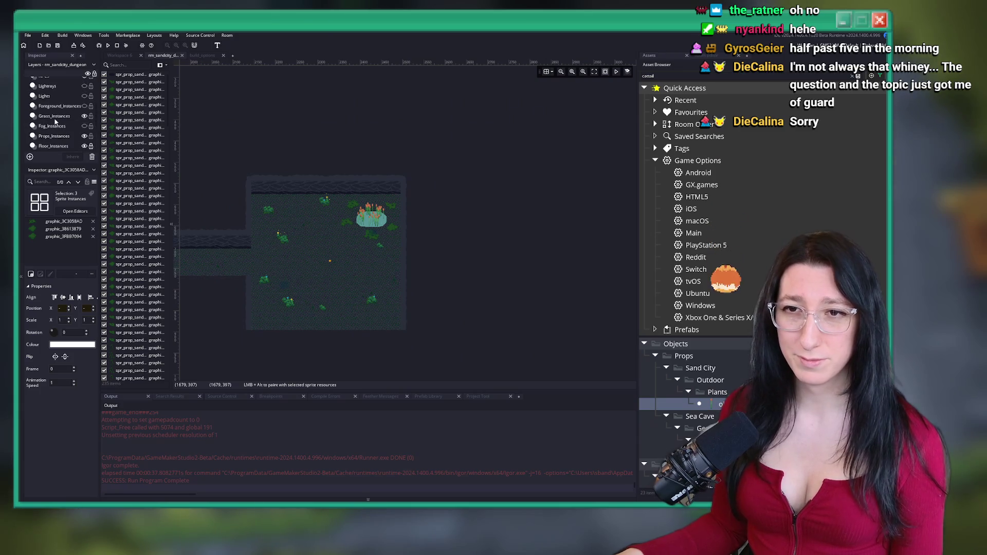
Select the Grass_Instances layer and pan to the pond with rocks
{"action": "left_click", "coordinate": [54, 117]}
{"action": "left_click_drag", "start_coordinate": [401, 276], "coordinate": [575, 173]}
{"action": "mouse_move", "coordinate": [316, 140]}
{"action": "left_mouse_down"}
{"action": "mouse_move", "coordinate": [387, 131]}
{"action": "mouse_move", "coordinate": [511, 159]}
{"action": "left_mouse_up"}
{"action": "left_click_drag", "start_coordinate": [409, 114], "coordinate": [485, 99]}
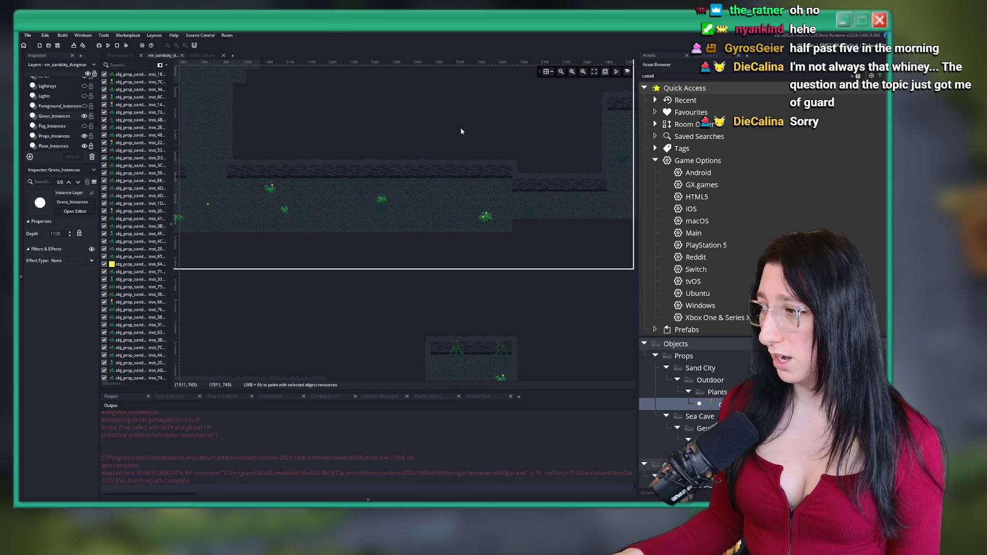
{"action": "mouse_move", "coordinate": [401, 196]}
{"action": "left_mouse_down"}
{"action": "mouse_move", "coordinate": [469, 185]}
{"action": "mouse_move", "coordinate": [423, 209]}
{"action": "mouse_move", "coordinate": [473, 177]}
{"action": "left_mouse_up"}
{"action": "mouse_move", "coordinate": [434, 208]}
{"action": "left_mouse_down"}
{"action": "mouse_move", "coordinate": [391, 210]}
{"action": "mouse_move", "coordinate": [353, 235]}
{"action": "mouse_move", "coordinate": [418, 330]}
{"action": "left_mouse_up"}
{"action": "scroll", "coordinate": [356, 252], "scroll_direction": "up", "scroll_amount": 5}
{"action": "scroll", "coordinate": [418, 330], "scroll_direction": "down", "scroll_amount": 5}
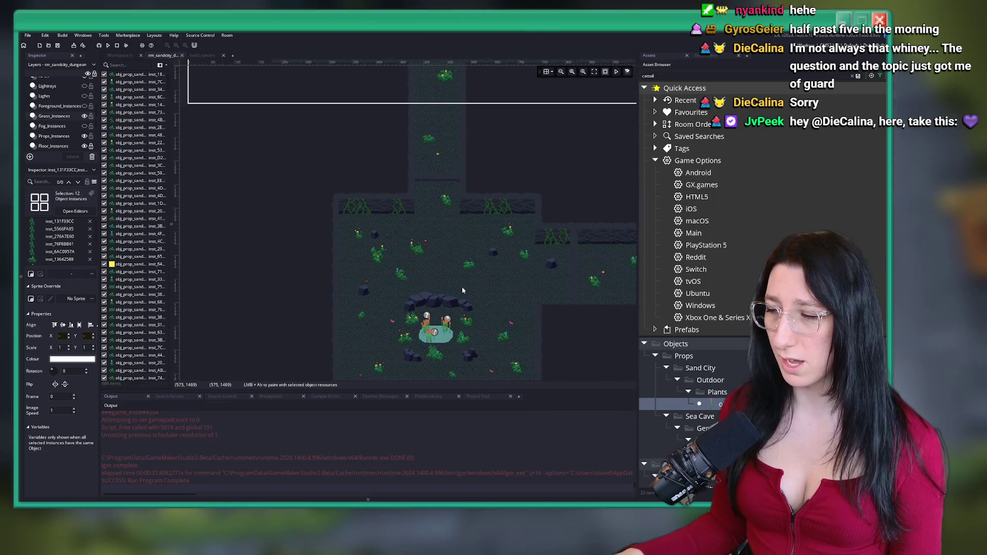
{"action": "scroll", "coordinate": [430, 258], "scroll_direction": "down", "scroll_amount": 3}
{"action": "scroll", "coordinate": [415, 205], "scroll_direction": "up", "scroll_amount": 6}
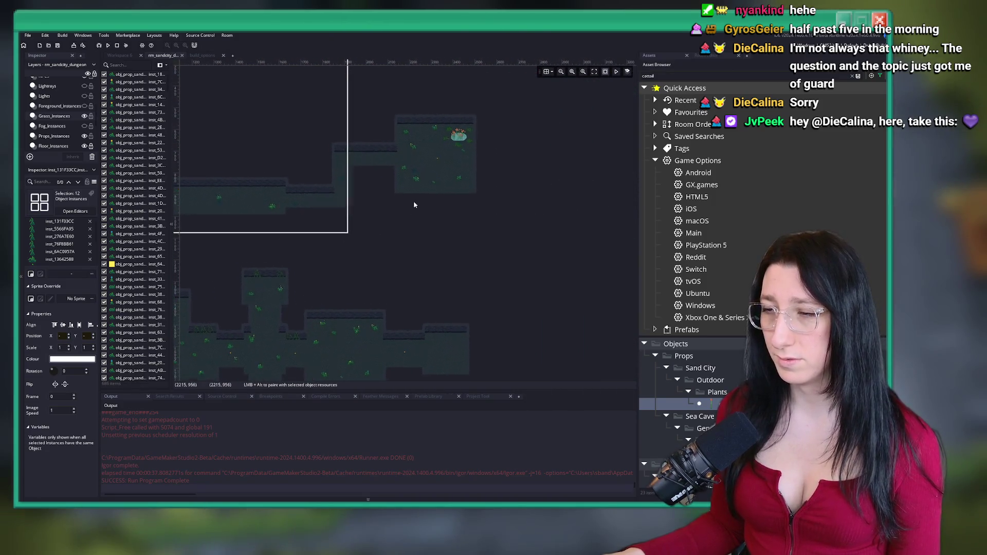
{"action": "scroll", "coordinate": [453, 119], "scroll_direction": "up", "scroll_amount": 3}
Paste copies of the grass and flowered grass clumps beside the pond
{"action": "key", "text": "ctrl+v"}
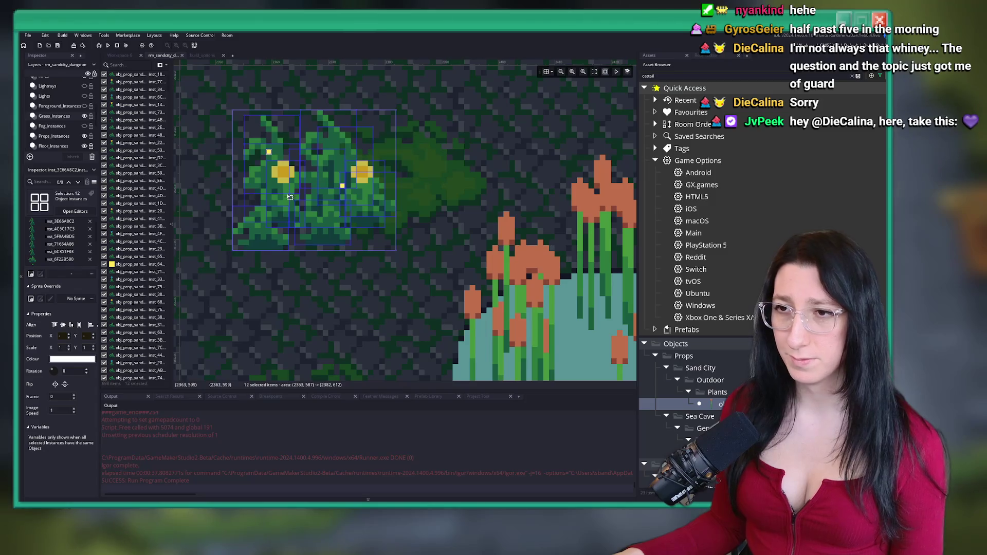
{"action": "left_click", "coordinate": [391, 157]}
{"action": "scroll", "coordinate": [377, 239], "scroll_direction": "down", "scroll_amount": 6}
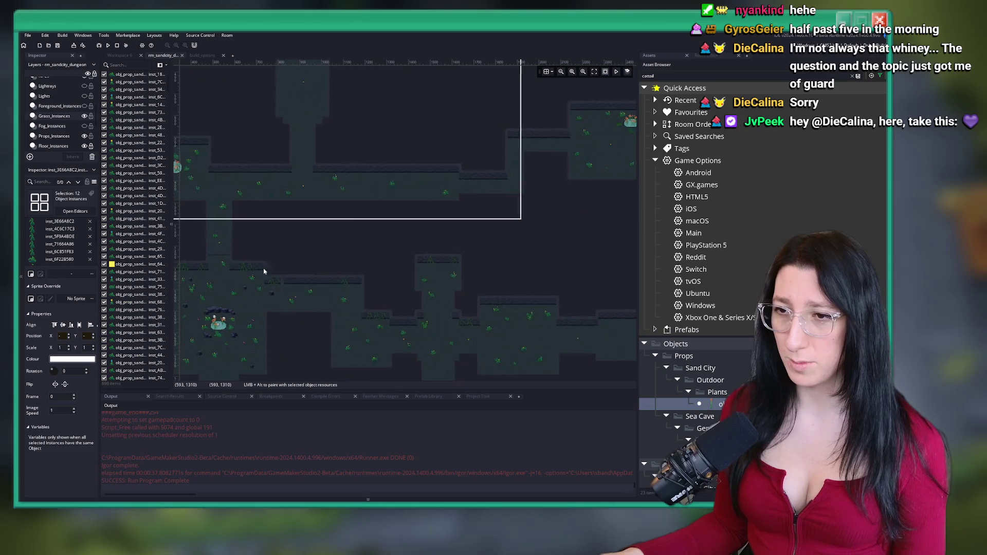
{"action": "scroll", "coordinate": [457, 269], "scroll_direction": "up", "scroll_amount": 5}
{"action": "scroll", "coordinate": [488, 270], "scroll_direction": "up", "scroll_amount": 2}
{"action": "left_click_drag", "start_coordinate": [396, 214], "coordinate": [473, 298]}
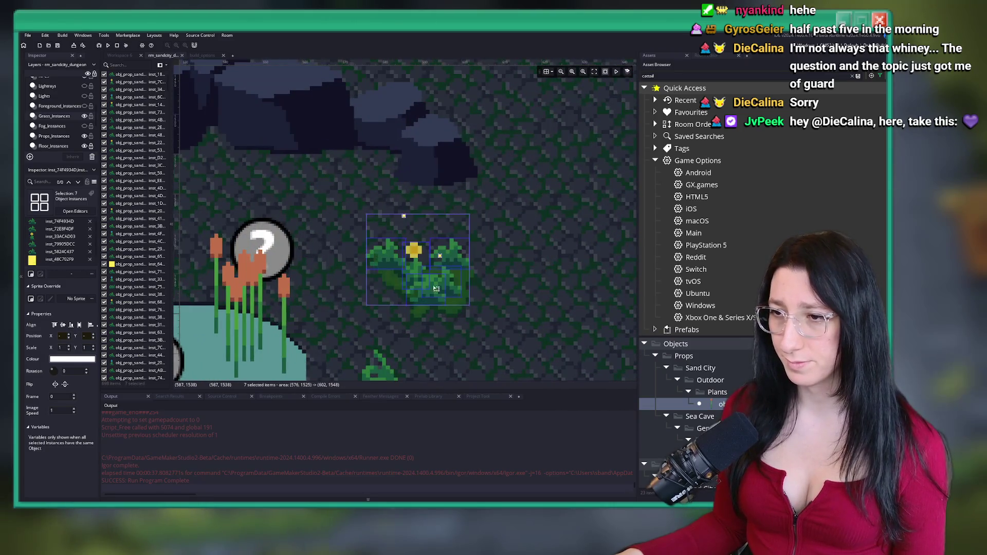
{"action": "scroll", "coordinate": [483, 258], "scroll_direction": "down", "scroll_amount": 5}
{"action": "scroll", "coordinate": [402, 221], "scroll_direction": "up", "scroll_amount": 5}
{"action": "key", "text": "ctrl+v"}
{"action": "scroll", "coordinate": [412, 215], "scroll_direction": "up", "scroll_amount": 4}
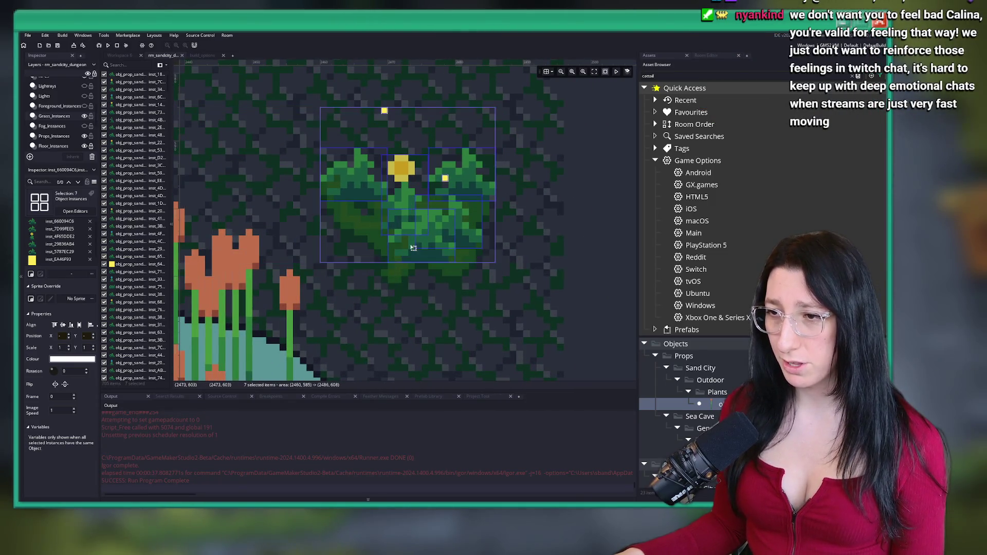
{"action": "left_click", "coordinate": [406, 291]}
Paste two more grass clumps next to the pond, nudging one up and right
{"action": "scroll", "coordinate": [400, 291], "scroll_direction": "down", "scroll_amount": 5}
{"action": "scroll", "coordinate": [399, 291], "scroll_direction": "down", "scroll_amount": 3}
{"action": "scroll", "coordinate": [399, 155], "scroll_direction": "up", "scroll_amount": 5}
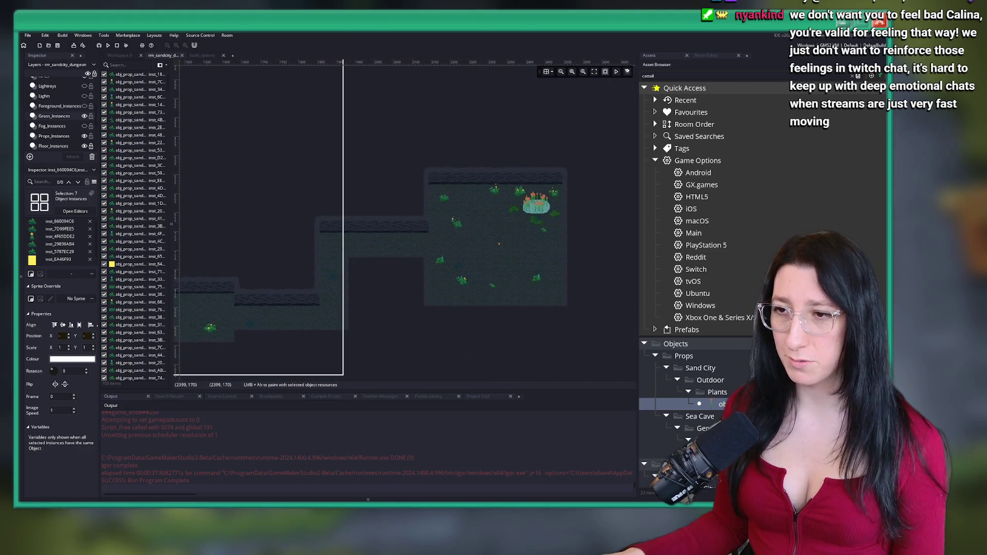
{"action": "scroll", "coordinate": [406, 160], "scroll_direction": "up", "scroll_amount": 5}
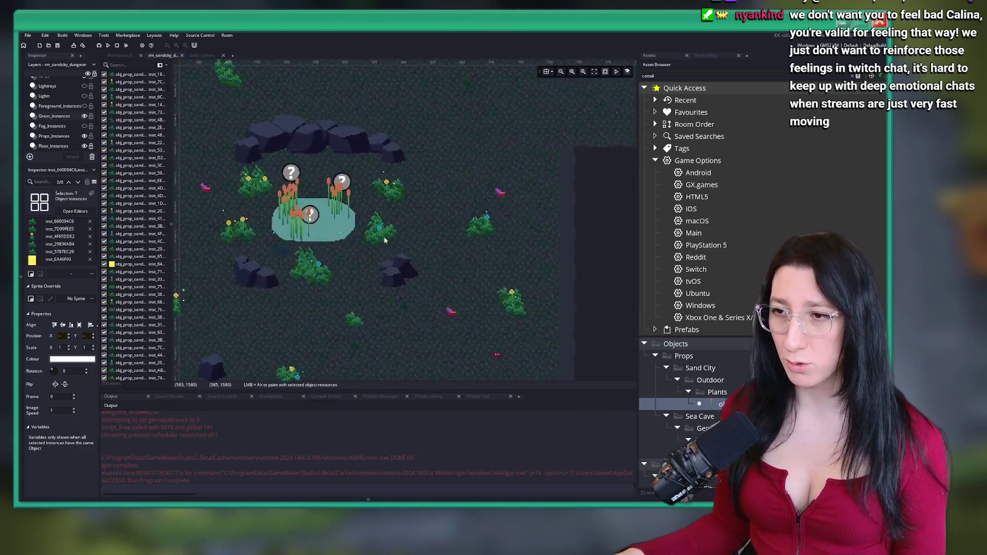
{"action": "key", "text": "ctrl+v"}
{"action": "scroll", "coordinate": [447, 166], "scroll_direction": "down", "scroll_amount": 5}
{"action": "left_click", "coordinate": [426, 176]}
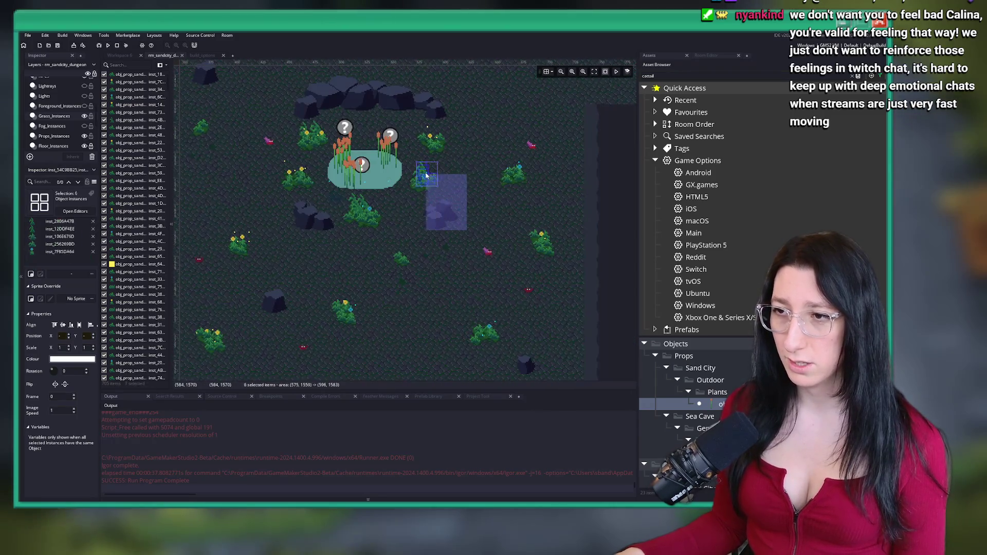
{"action": "scroll", "coordinate": [448, 144], "scroll_direction": "down", "scroll_amount": 6}
{"action": "scroll", "coordinate": [443, 140], "scroll_direction": "up", "scroll_amount": 3}
{"action": "scroll", "coordinate": [443, 140], "scroll_direction": "up", "scroll_amount": 7}
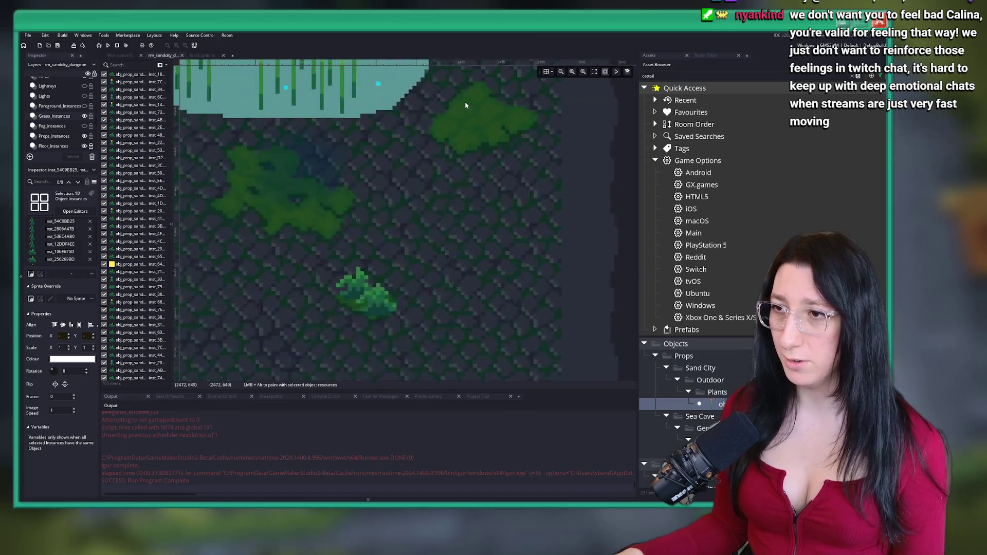
{"action": "key", "text": "ctrl+v"}
{"action": "mouse_move", "coordinate": [373, 175]}
{"action": "left_mouse_down"}
{"action": "mouse_move", "coordinate": [355, 181]}
{"action": "mouse_move", "coordinate": [454, 151]}
{"action": "mouse_move", "coordinate": [444, 153]}
{"action": "left_mouse_up"}
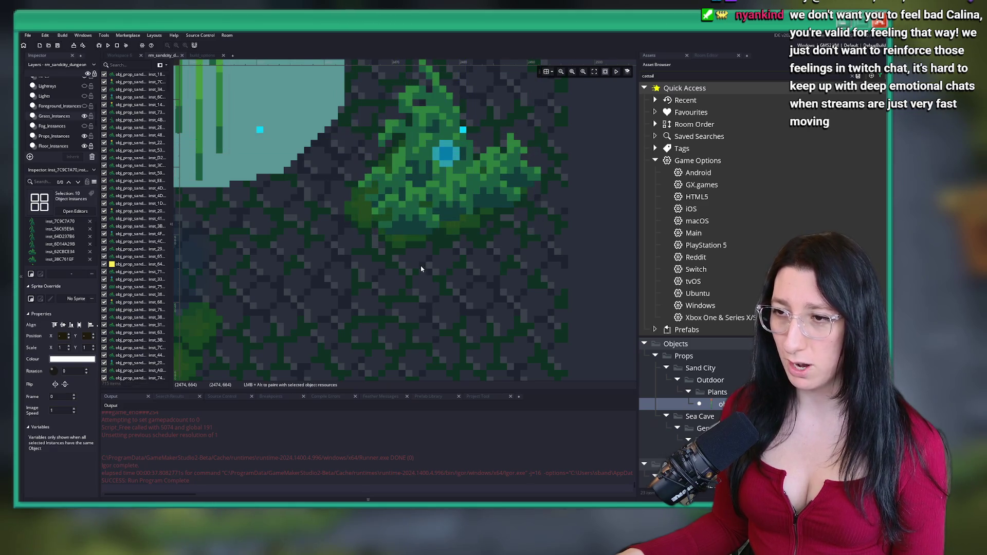
{"action": "scroll", "coordinate": [422, 269], "scroll_direction": "down", "scroll_amount": 6}
{"action": "scroll", "coordinate": [430, 275], "scroll_direction": "up", "scroll_amount": 3}
{"action": "scroll", "coordinate": [371, 183], "scroll_direction": "up", "scroll_amount": 4}
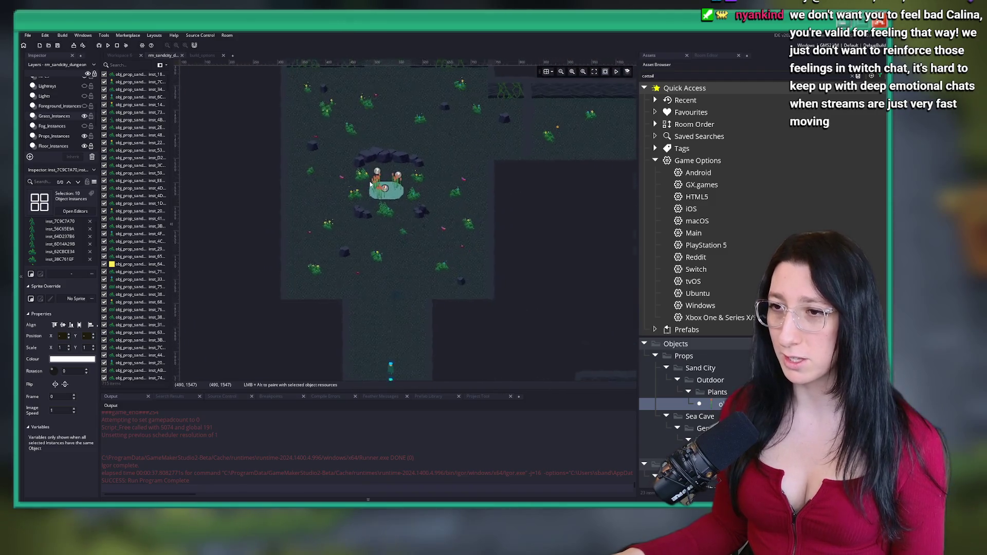
{"action": "scroll", "coordinate": [371, 184], "scroll_direction": "up", "scroll_amount": 4}
Move the flowered clump left of the pond down-right and nudge a grass tuft up
{"action": "left_click_drag", "start_coordinate": [254, 154], "coordinate": [353, 242]}
{"action": "scroll", "coordinate": [287, 226], "scroll_direction": "down", "scroll_amount": 4}
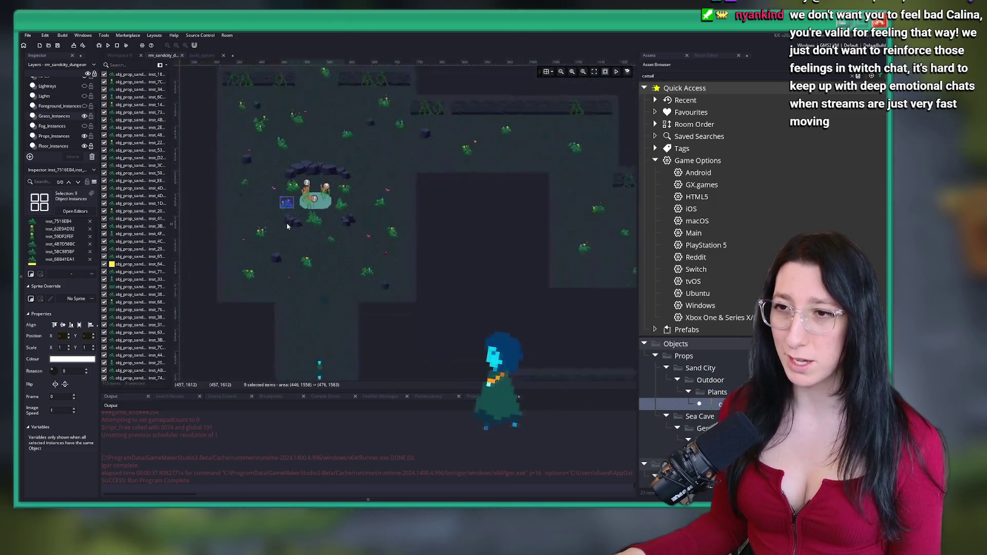
{"action": "scroll", "coordinate": [287, 227], "scroll_direction": "down", "scroll_amount": 4}
{"action": "scroll", "coordinate": [405, 135], "scroll_direction": "up", "scroll_amount": 5}
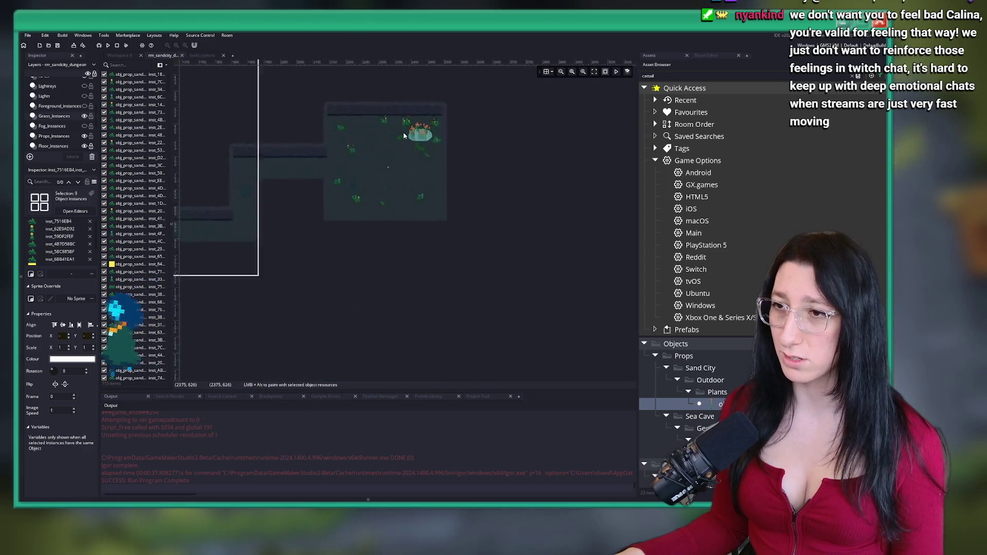
{"action": "scroll", "coordinate": [404, 135], "scroll_direction": "up", "scroll_amount": 5}
{"action": "left_click_drag", "start_coordinate": [399, 139], "coordinate": [238, 238]}
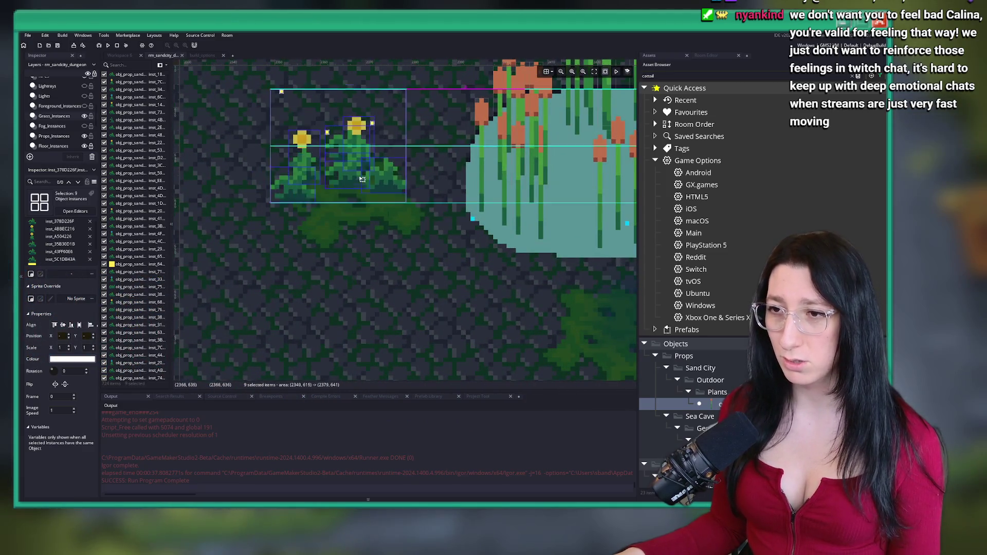
{"action": "left_click_drag", "start_coordinate": [362, 179], "coordinate": [384, 202]}
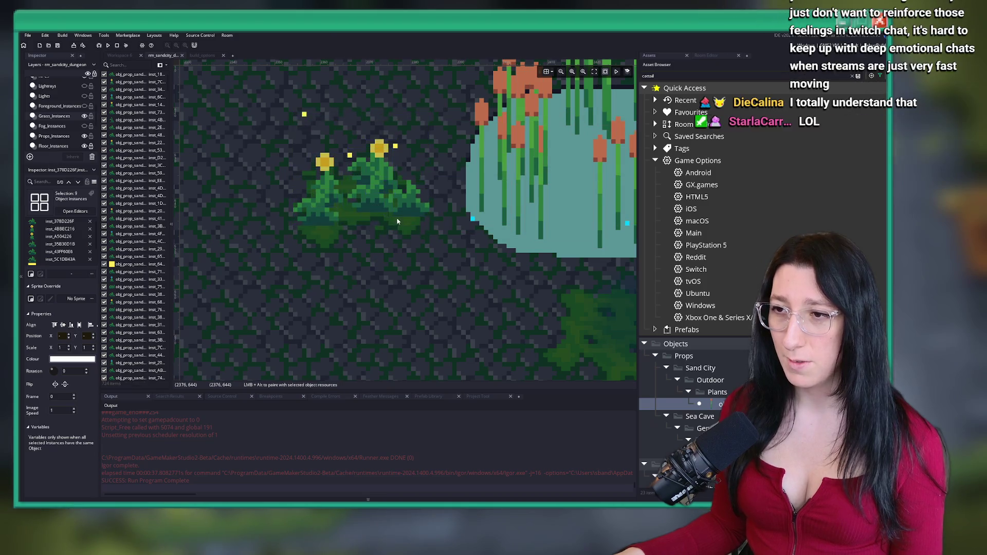
{"action": "scroll", "coordinate": [397, 221], "scroll_direction": "up", "scroll_amount": 1}
{"action": "left_click", "coordinate": [293, 216]}
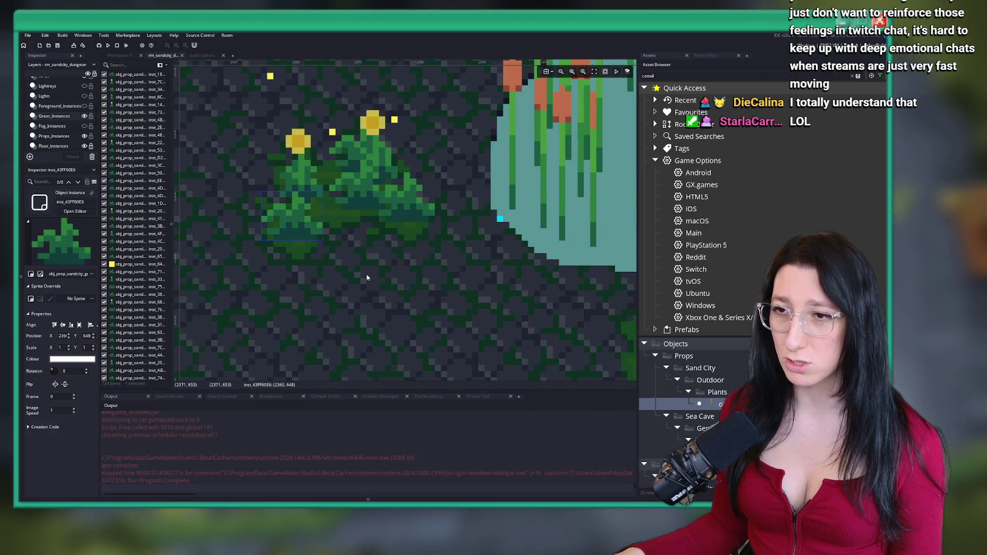
{"action": "left_click_drag", "start_coordinate": [304, 163], "coordinate": [304, 148]}
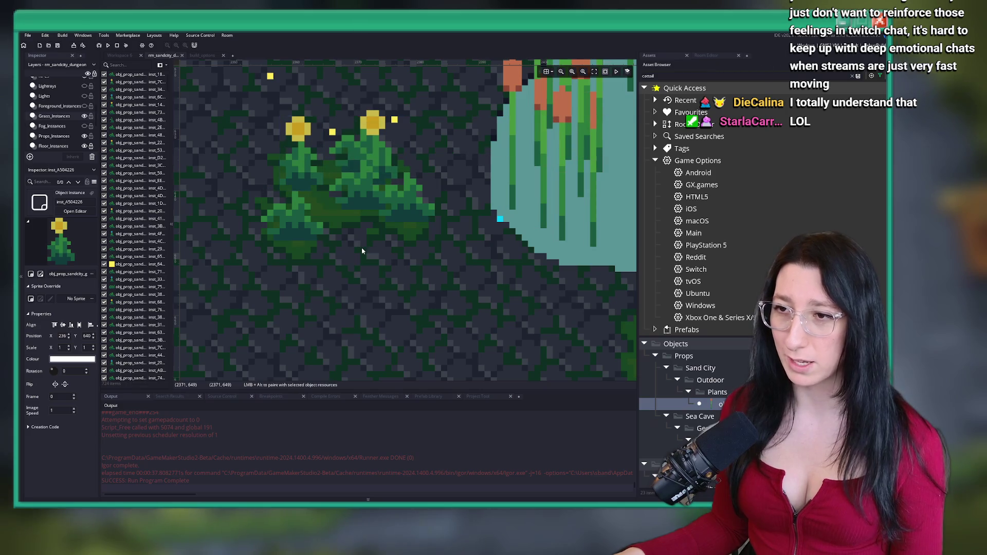
{"action": "scroll", "coordinate": [362, 240], "scroll_direction": "down", "scroll_amount": 6}
{"action": "scroll", "coordinate": [313, 264], "scroll_direction": "down", "scroll_amount": 2}
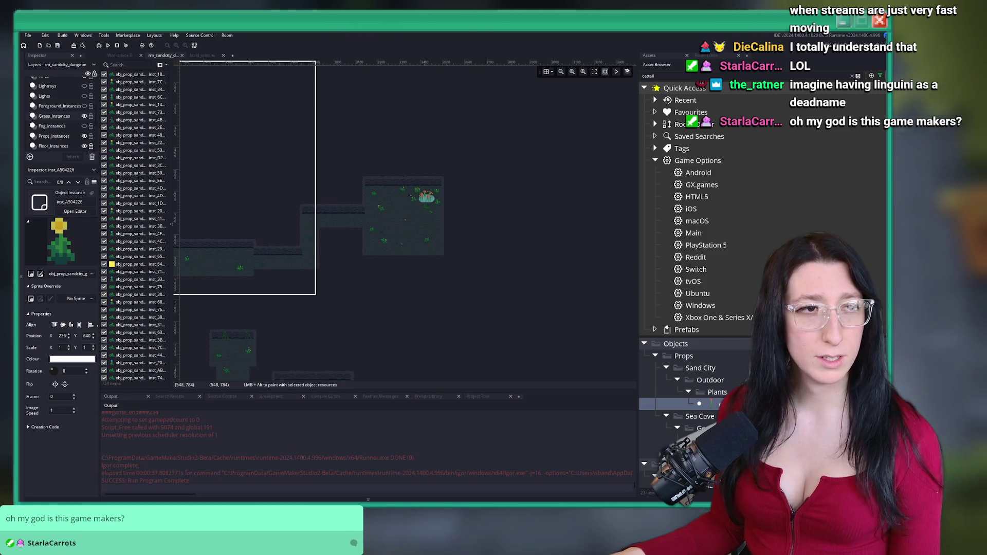
Pan back to the pond room and select the grass patches below the pond
{"action": "mouse_move", "coordinate": [281, 245]}
{"action": "left_mouse_down"}
{"action": "mouse_move", "coordinate": [346, 227]}
{"action": "mouse_move", "coordinate": [408, 185]}
{"action": "left_mouse_up"}
{"action": "scroll", "coordinate": [332, 248], "scroll_direction": "down", "scroll_amount": 2}
{"action": "mouse_move", "coordinate": [332, 249]}
{"action": "left_mouse_down"}
{"action": "mouse_move", "coordinate": [482, 150]}
{"action": "mouse_move", "coordinate": [278, 242]}
{"action": "left_mouse_up"}
{"action": "scroll", "coordinate": [278, 242], "scroll_direction": "up", "scroll_amount": 2}
{"action": "mouse_move", "coordinate": [433, 61]}
{"action": "left_mouse_down"}
{"action": "mouse_move", "coordinate": [454, 116]}
{"action": "mouse_move", "coordinate": [392, 176]}
{"action": "left_mouse_up"}
{"action": "scroll", "coordinate": [379, 205], "scroll_direction": "up", "scroll_amount": 3}
{"action": "left_click_drag", "start_coordinate": [256, 229], "coordinate": [341, 249]}
{"action": "scroll", "coordinate": [341, 249], "scroll_direction": "up", "scroll_amount": 2}
{"action": "scroll", "coordinate": [351, 293], "scroll_direction": "up", "scroll_amount": 2}
{"action": "left_click_drag", "start_coordinate": [362, 309], "coordinate": [315, 278]}
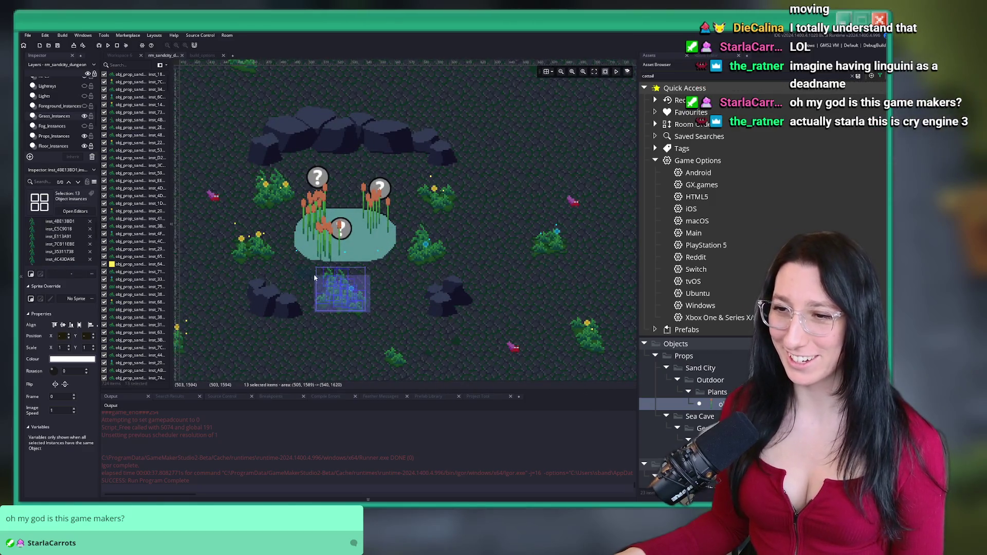
{"action": "scroll", "coordinate": [373, 286], "scroll_direction": "down", "scroll_amount": 5}
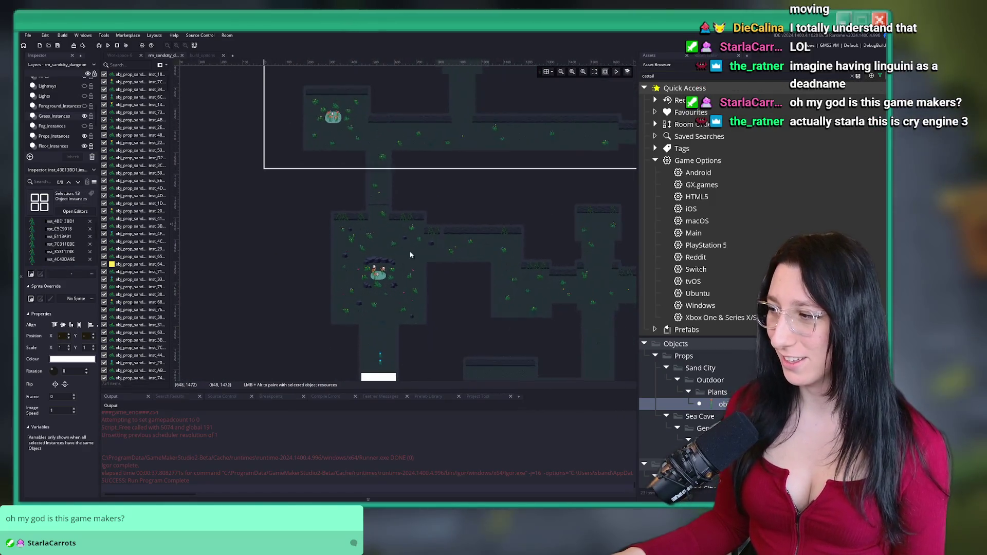
{"action": "scroll", "coordinate": [300, 240], "scroll_direction": "up", "scroll_amount": 1}
{"action": "scroll", "coordinate": [498, 166], "scroll_direction": "up", "scroll_amount": 2}
{"action": "scroll", "coordinate": [430, 214], "scroll_direction": "up", "scroll_amount": 3}
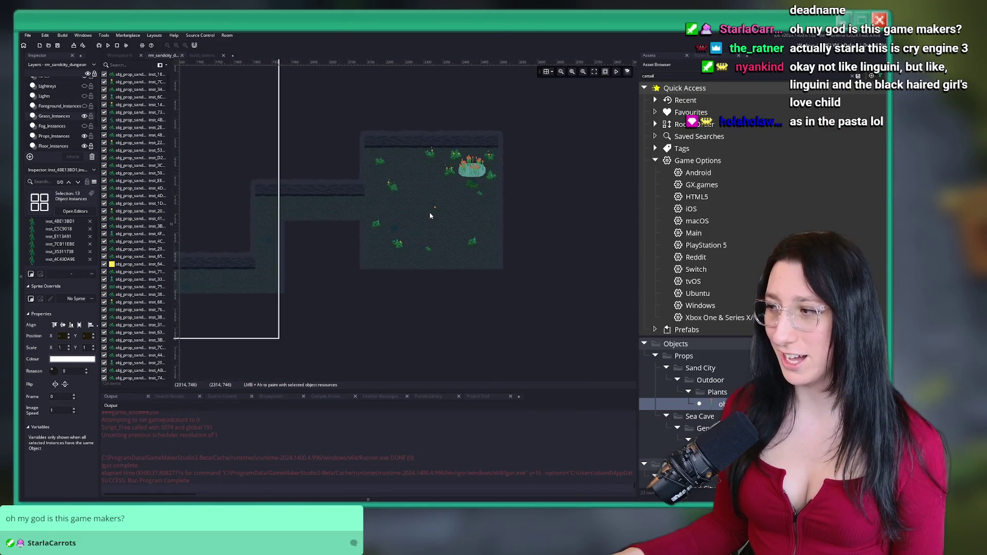
{"action": "scroll", "coordinate": [429, 215], "scroll_direction": "up", "scroll_amount": 2}
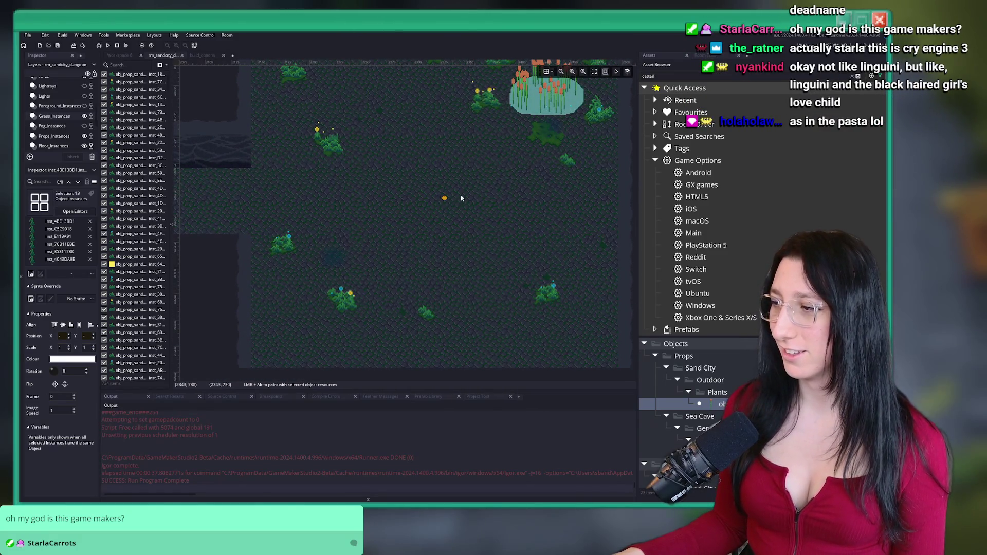
{"action": "scroll", "coordinate": [461, 198], "scroll_direction": "up", "scroll_amount": 2}
{"action": "scroll", "coordinate": [326, 230], "scroll_direction": "down", "scroll_amount": 3}
{"action": "scroll", "coordinate": [428, 175], "scroll_direction": "up", "scroll_amount": 3}
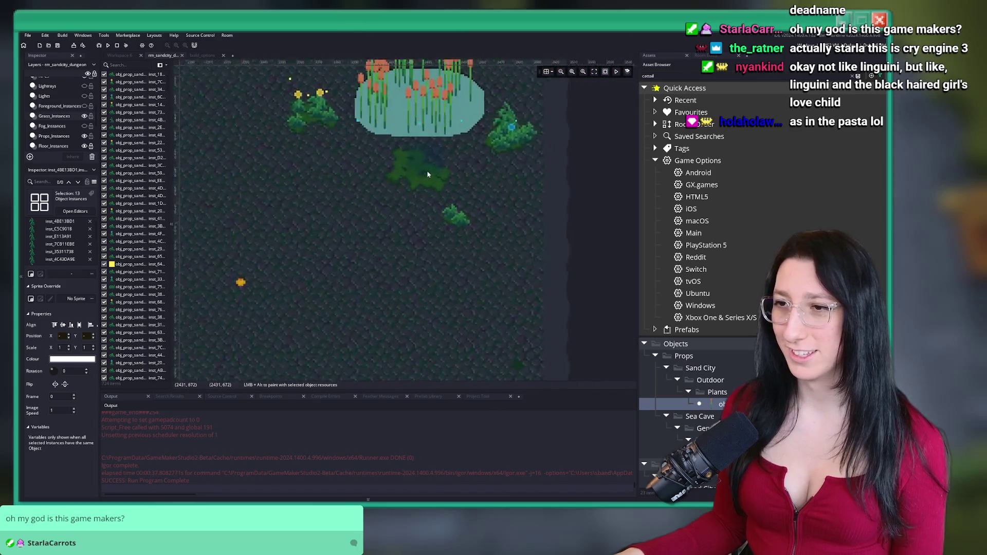
{"action": "scroll", "coordinate": [390, 161], "scroll_direction": "up", "scroll_amount": 3}
{"action": "mouse_move", "coordinate": [360, 144]}
{"action": "left_mouse_down"}
{"action": "mouse_move", "coordinate": [406, 191]}
{"action": "mouse_move", "coordinate": [364, 171]}
{"action": "left_mouse_up"}
{"action": "scroll", "coordinate": [376, 170], "scroll_direction": "up", "scroll_amount": 3}
{"action": "scroll", "coordinate": [331, 301], "scroll_direction": "down", "scroll_amount": 2}
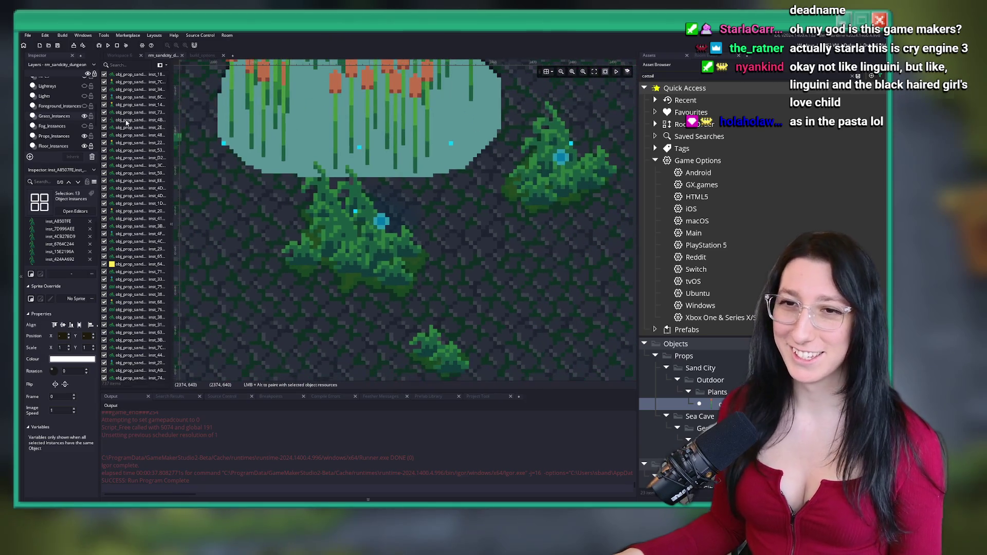
{"action": "left_click", "coordinate": [67, 109]}
{"action": "scroll", "coordinate": [329, 206], "scroll_direction": "down", "scroll_amount": 2}
{"action": "left_click", "coordinate": [335, 214]}
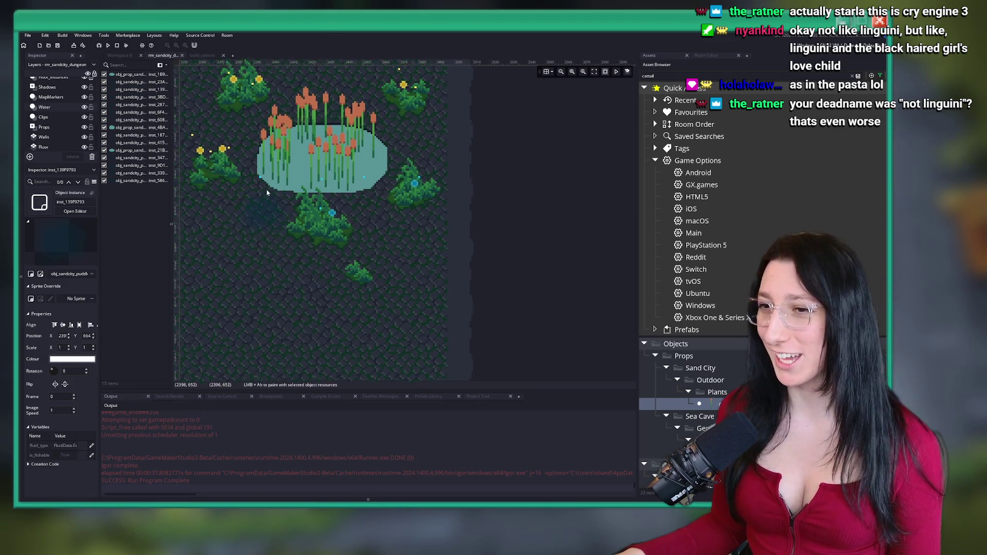
{"action": "scroll", "coordinate": [265, 195], "scroll_direction": "up", "scroll_amount": 4}
{"action": "scroll", "coordinate": [286, 242], "scroll_direction": "down", "scroll_amount": 6}
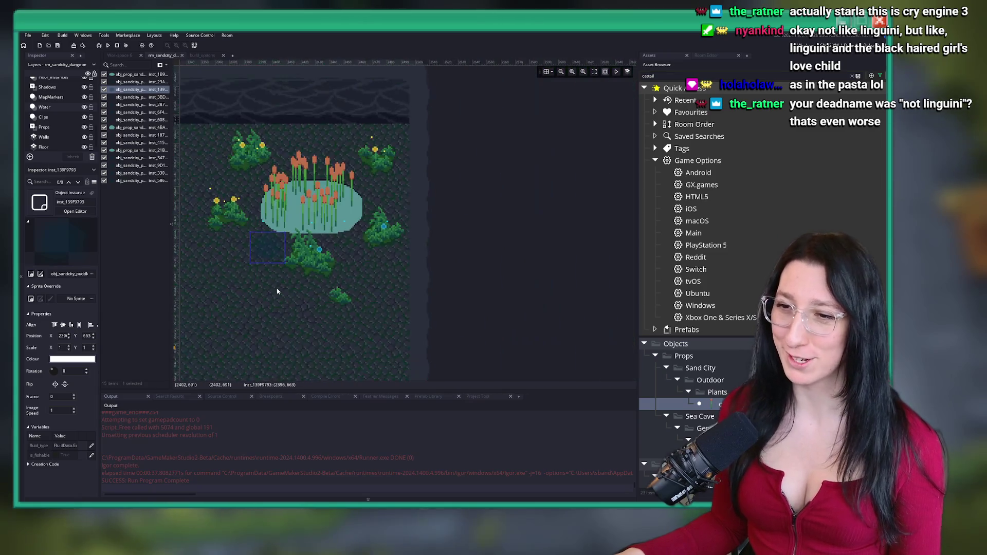
{"action": "left_click", "coordinate": [274, 288]}
{"action": "left_click_drag", "start_coordinate": [245, 268], "coordinate": [427, 218]}
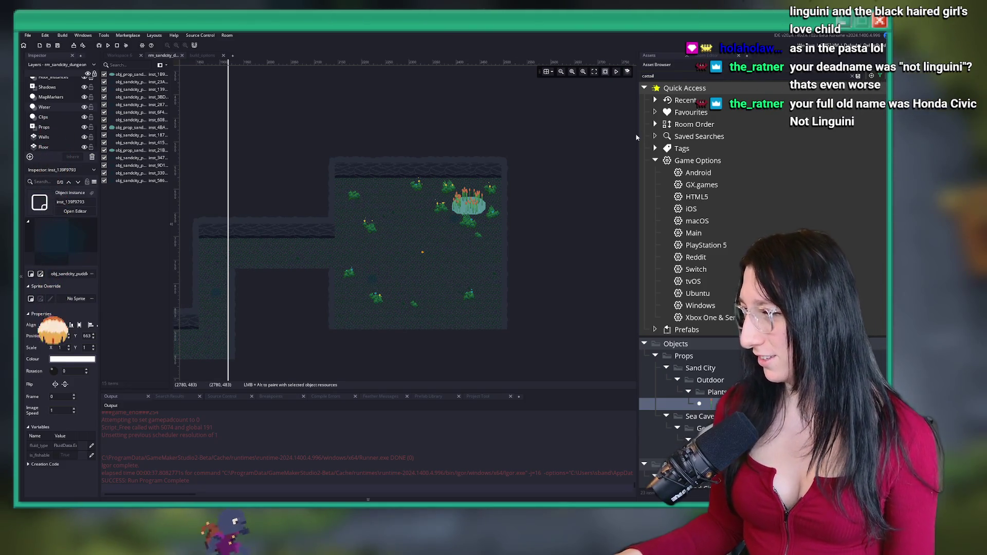
{"action": "scroll", "coordinate": [451, 242], "scroll_direction": "down", "scroll_amount": 5}
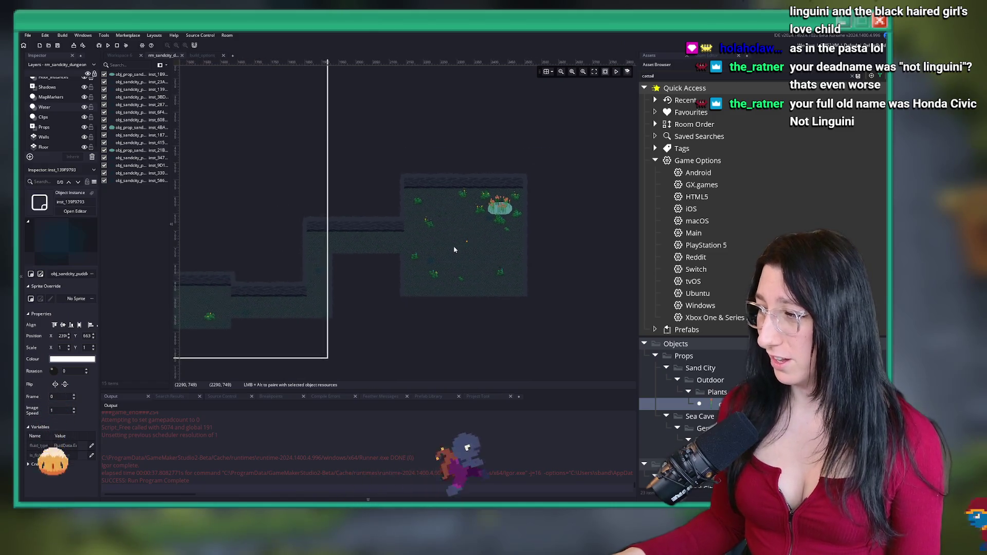
{"action": "scroll", "coordinate": [451, 241], "scroll_direction": "up", "scroll_amount": 4}
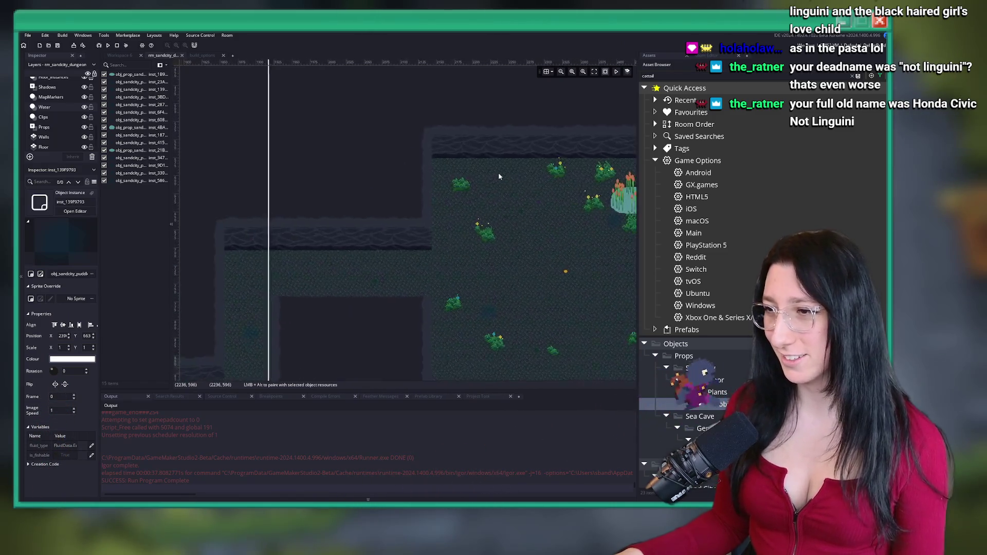
{"action": "scroll", "coordinate": [65, 120], "scroll_direction": "up", "scroll_amount": 2}
{"action": "left_click", "coordinate": [52, 109]}
Make the Lights and Lightrays layers visible, then switch to the image search results
{"action": "left_click", "coordinate": [84, 109]}
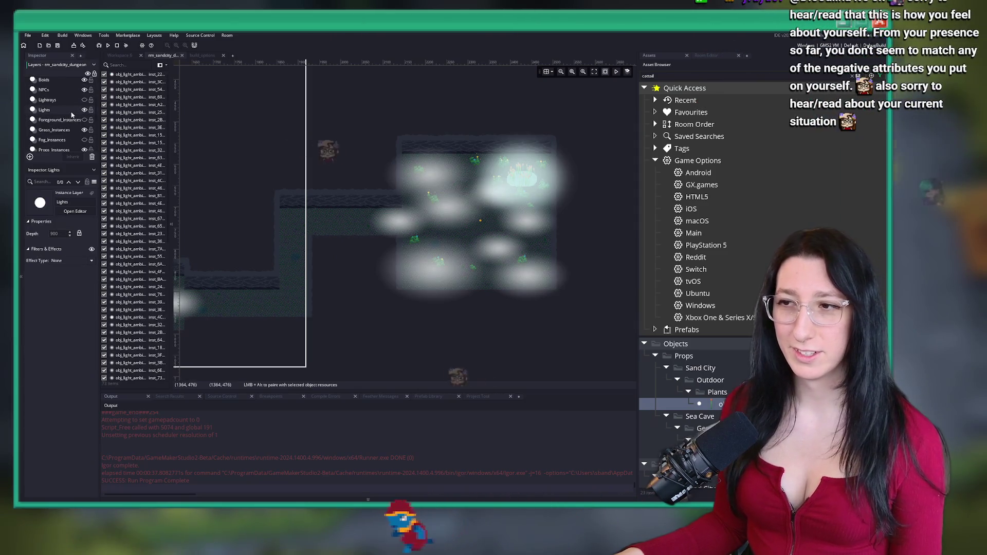
{"action": "left_click", "coordinate": [48, 99]}
{"action": "left_click", "coordinate": [84, 99]}
{"action": "scroll", "coordinate": [408, 252], "scroll_direction": "down", "scroll_amount": 2}
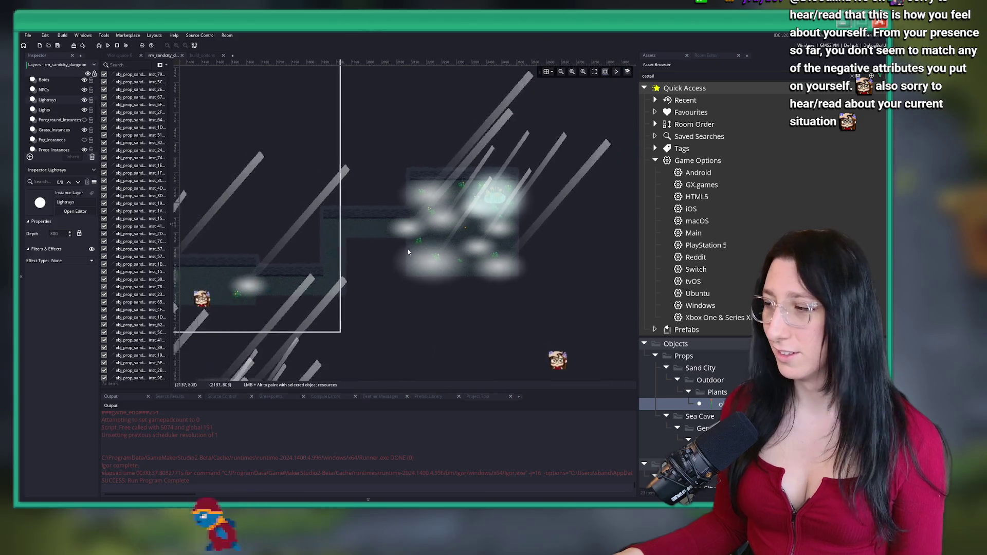
{"action": "scroll", "coordinate": [408, 252], "scroll_direction": "down", "scroll_amount": 2}
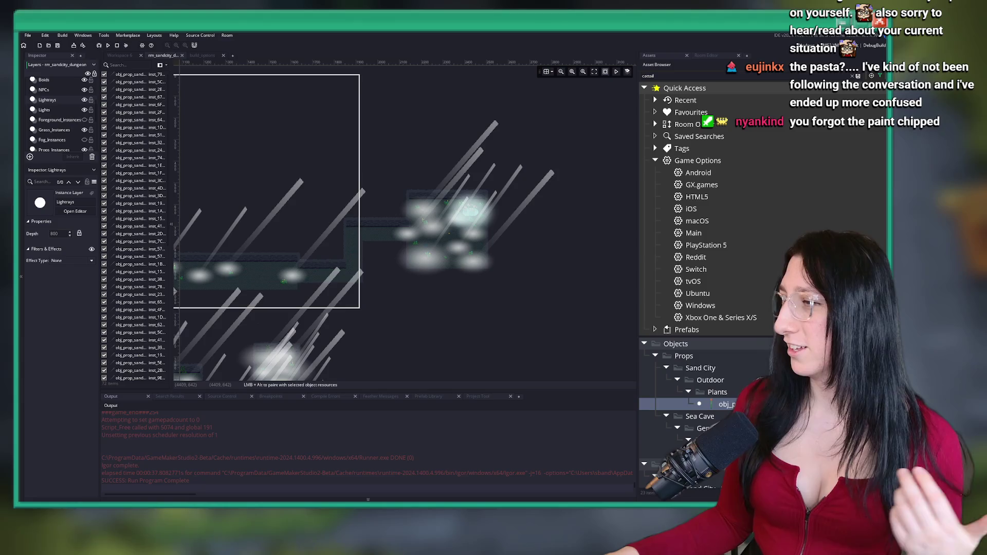
{"action": "key", "text": "alt+Tab"}
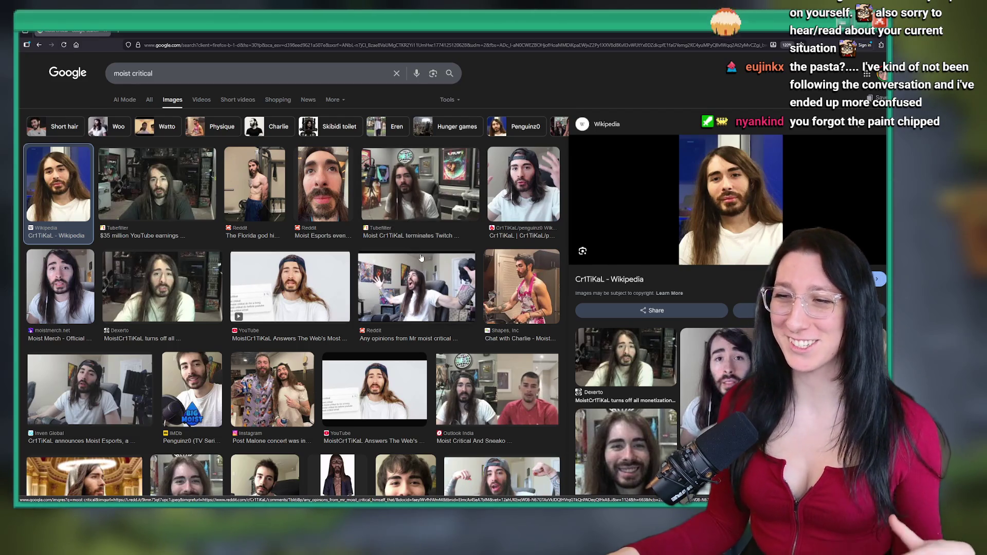
{"action": "left_click", "coordinate": [405, 283]}
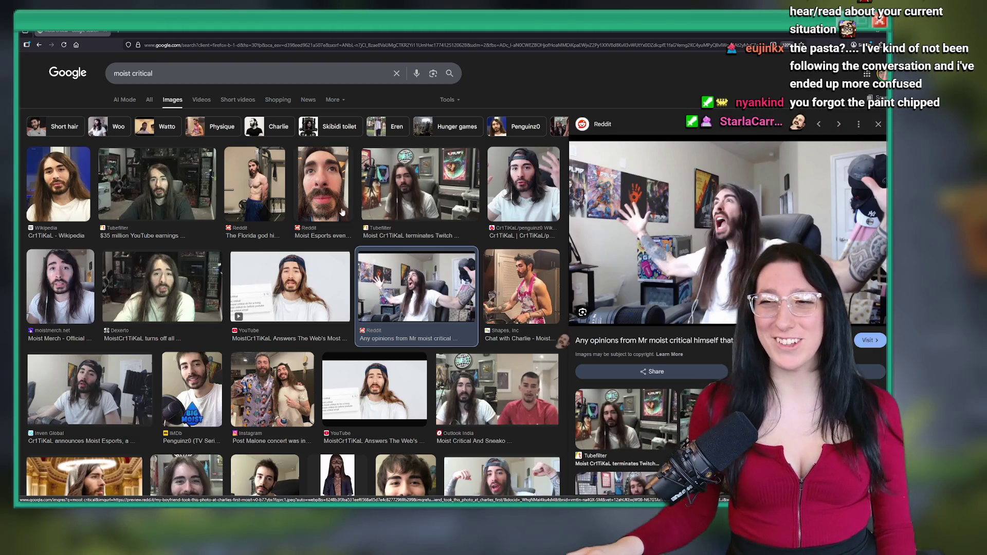
{"action": "left_click", "coordinate": [333, 204]}
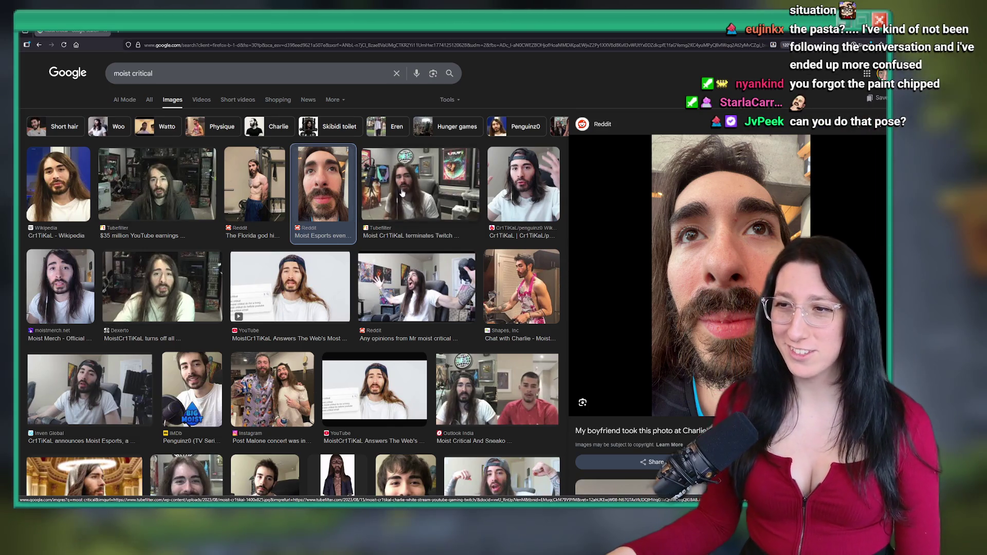
{"action": "left_click", "coordinate": [400, 310]}
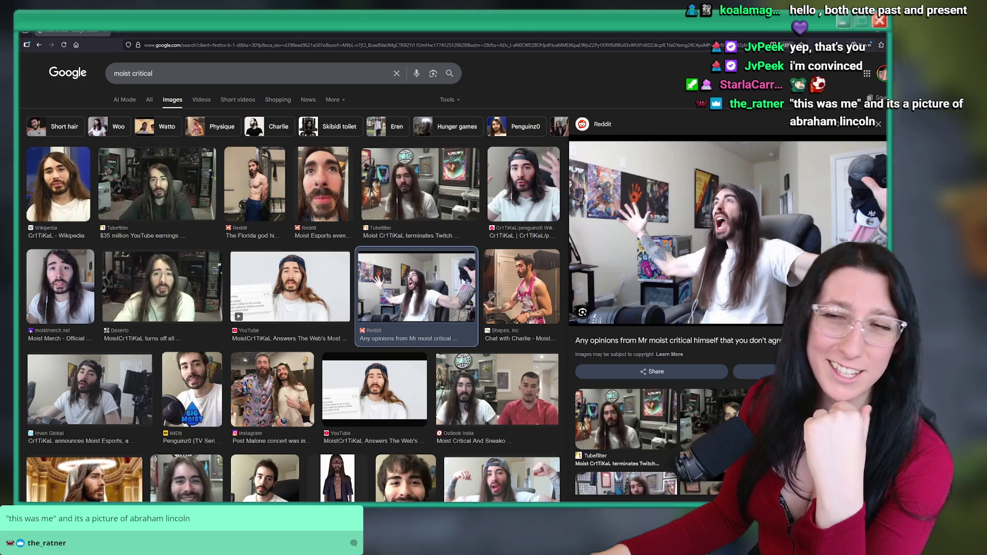
{"action": "key", "text": "/"}
{"action": "key", "text": "alt+Tab"}
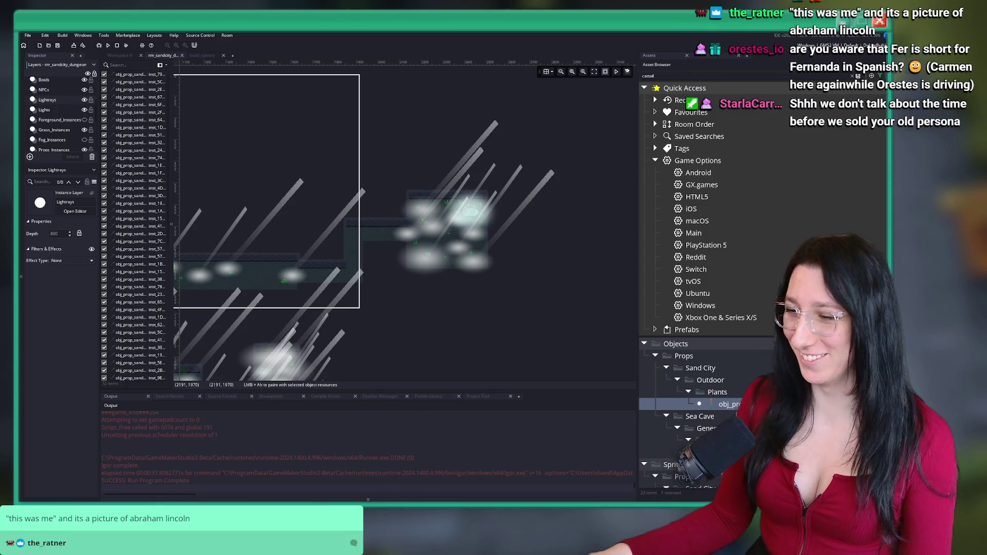
Launch Aseprite from the Start search
{"action": "key", "text": "super"}
{"action": "type", "text": "as"}
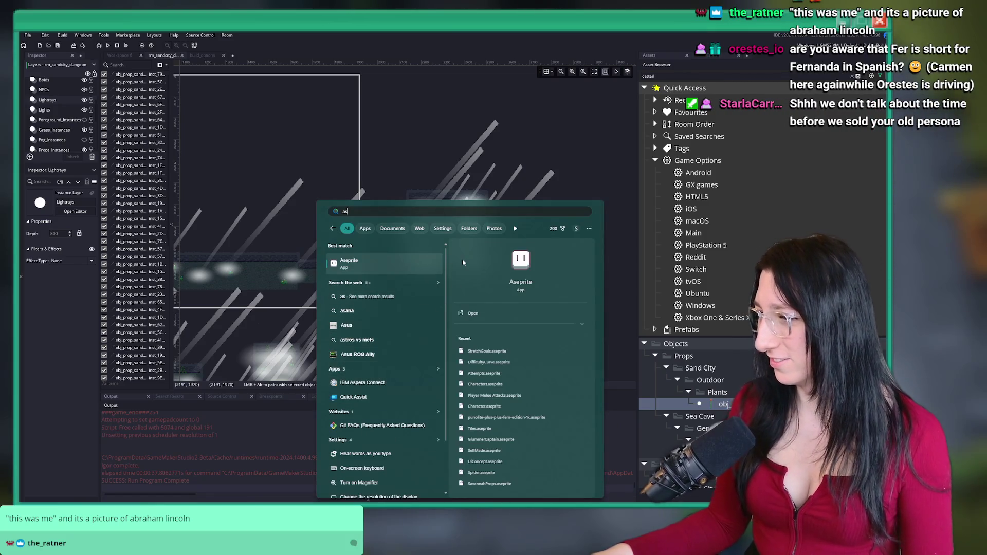
{"action": "left_click", "coordinate": [380, 264]}
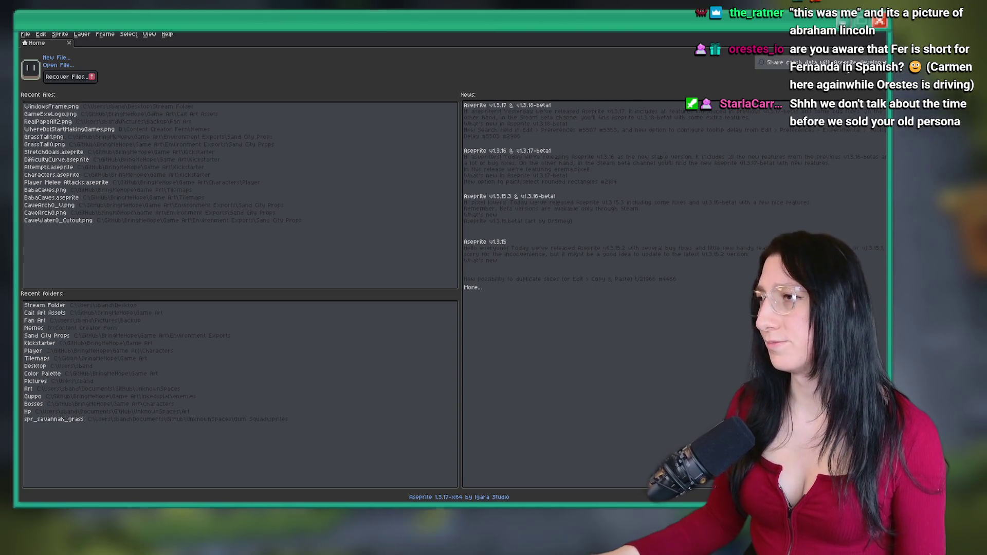
Bring up the Lincoln photo sprite, reposition and enlarge the window, then quit Aseprite without saving
{"action": "key", "text": "alt+Tab"}
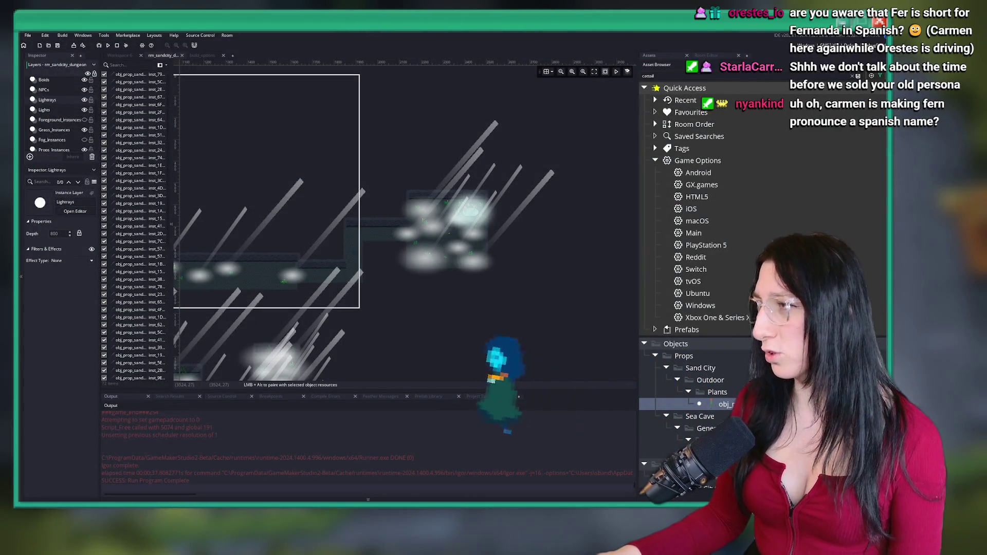
{"action": "key", "text": "alt+Tab"}
{"action": "left_click_drag", "start_coordinate": [426, 49], "coordinate": [408, 89]}
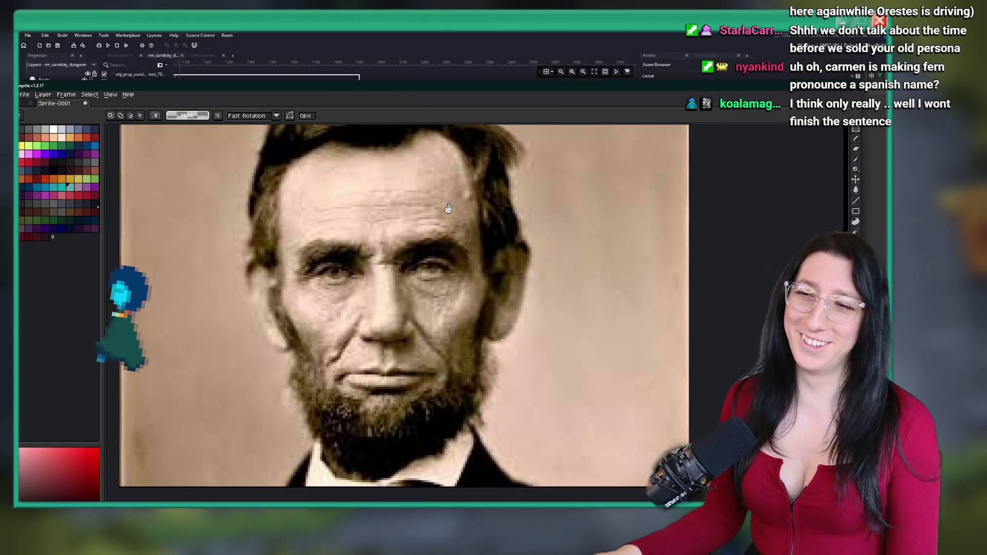
{"action": "scroll", "coordinate": [450, 210], "scroll_direction": "down", "scroll_amount": 2}
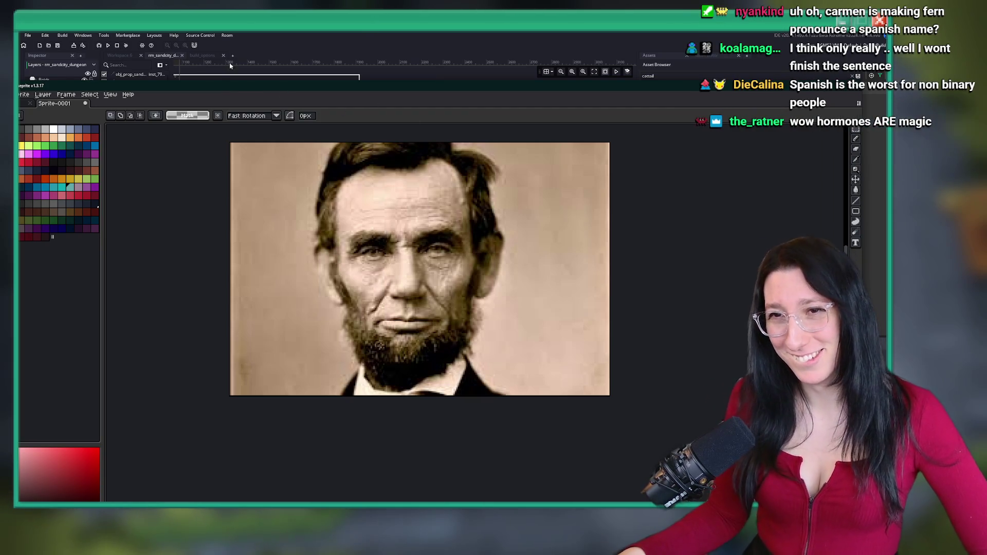
{"action": "left_click_drag", "start_coordinate": [591, 83], "coordinate": [592, 31]}
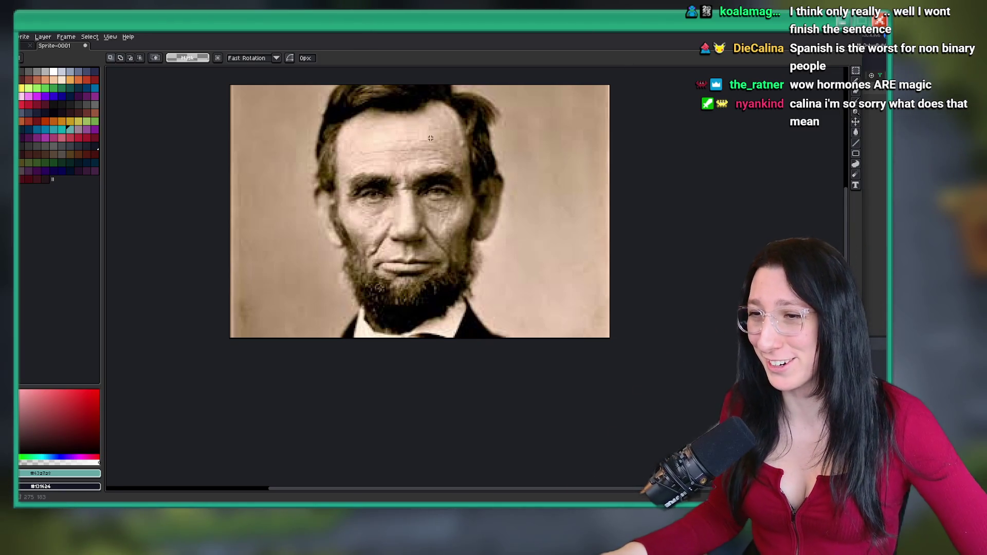
{"action": "key", "text": "ctrl+q"}
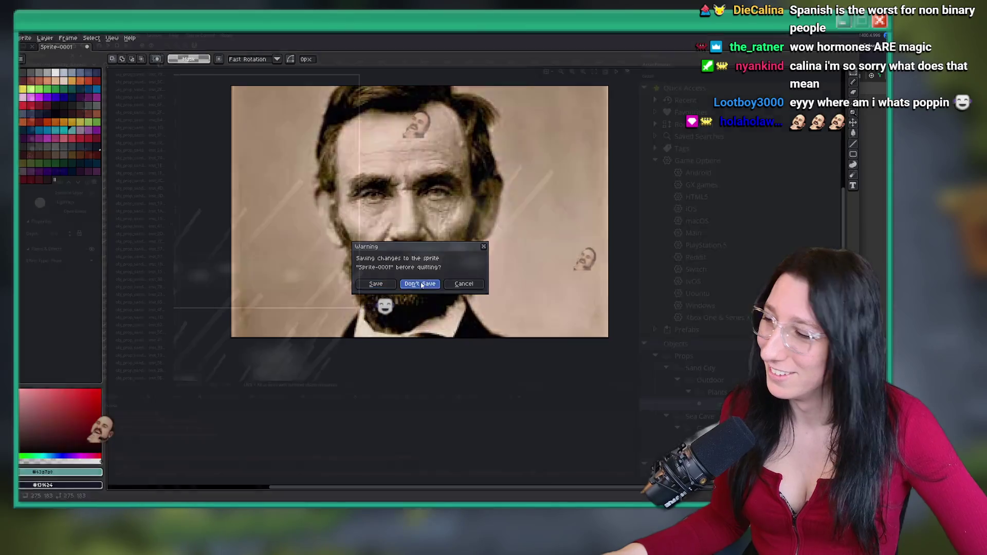
{"action": "left_click", "coordinate": [419, 282]}
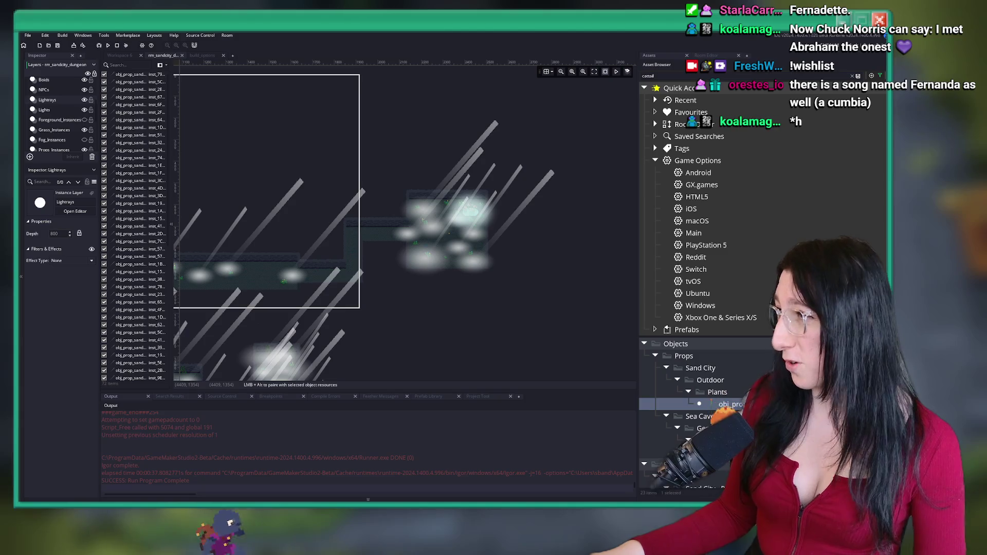
Switch from GameMaker to the Bring Me Hope Steam store page
{"action": "key", "text": "alt+Tab"}
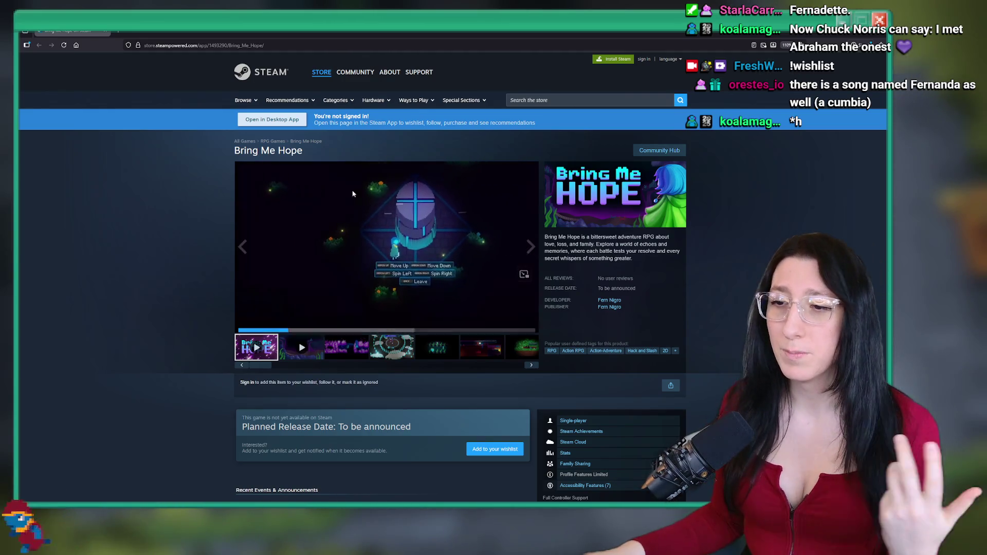
Watch the Bring Me Hope trailer full screen, skipping ahead to about 0:46, then return to GameMaker
{"action": "left_click", "coordinate": [531, 326]}
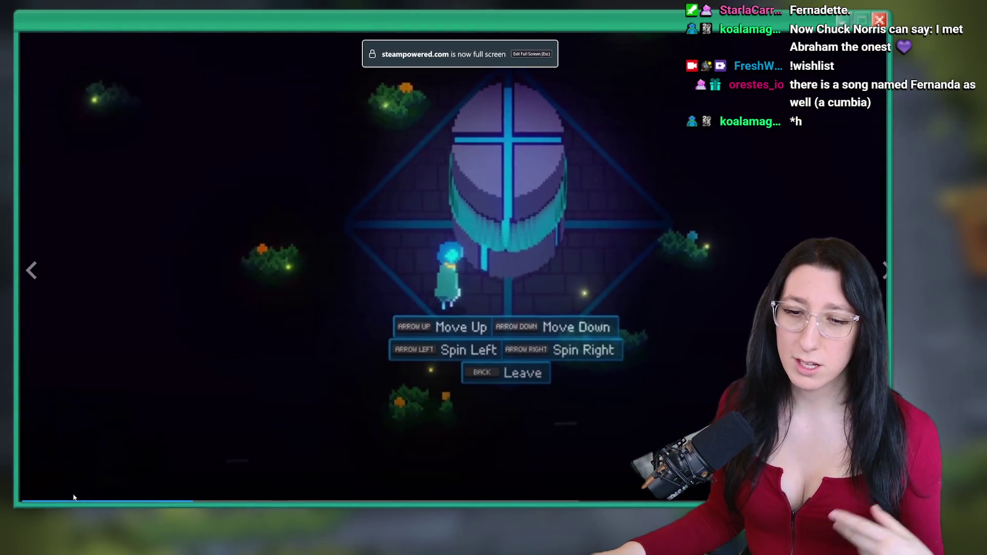
{"action": "left_click_drag", "start_coordinate": [437, 500], "coordinate": [507, 500]}
{"action": "left_click_drag", "start_coordinate": [567, 499], "coordinate": [718, 500]}
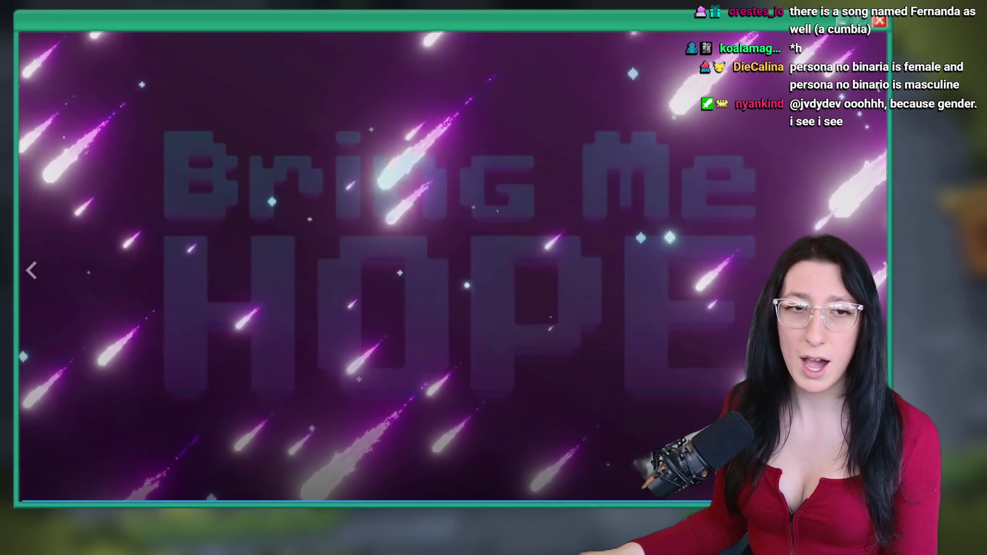
{"action": "key", "text": "Escape"}
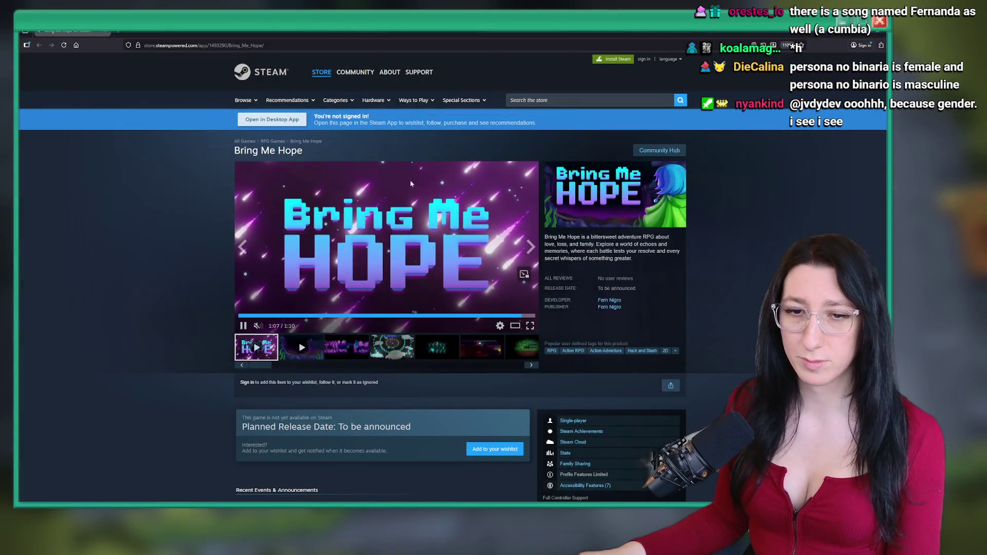
{"action": "key", "text": "alt+Tab"}
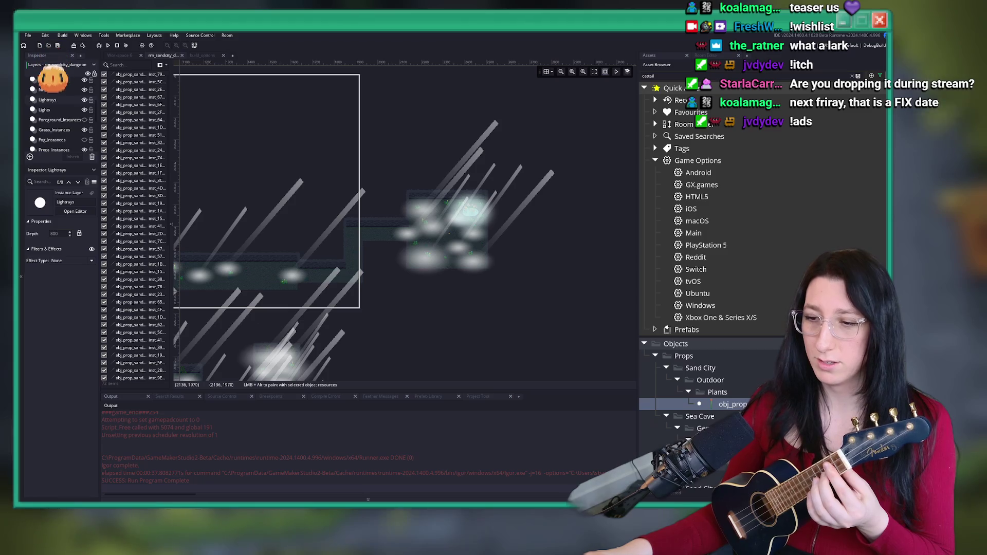
Launch Steam and go to the library home
{"action": "key", "text": "super"}
{"action": "type", "text": "steam"}
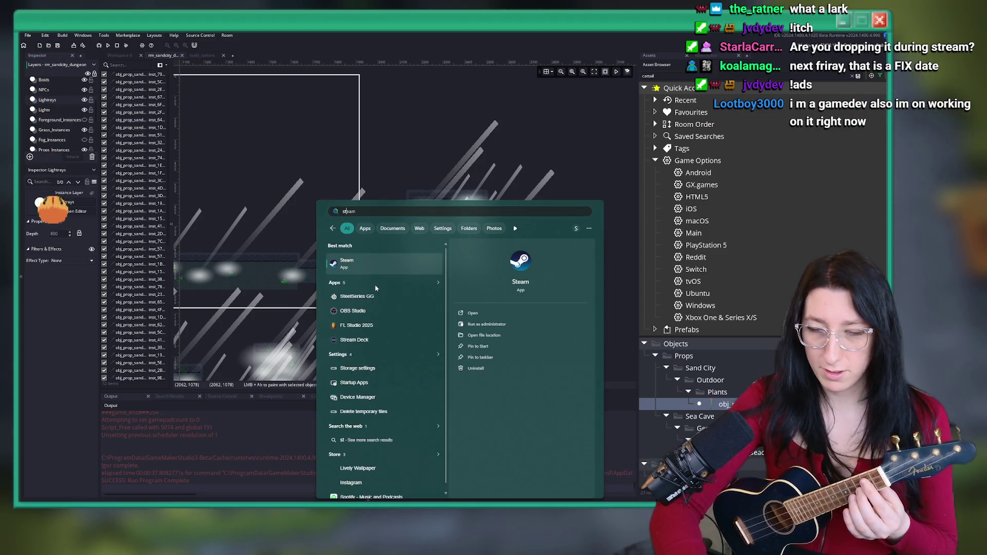
{"action": "key", "text": "Return"}
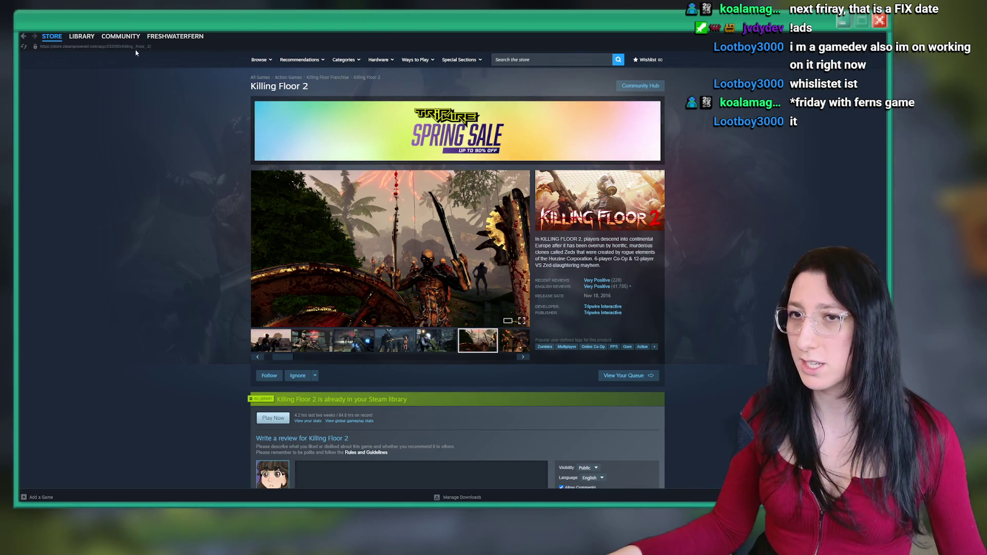
{"action": "left_click", "coordinate": [76, 49]}
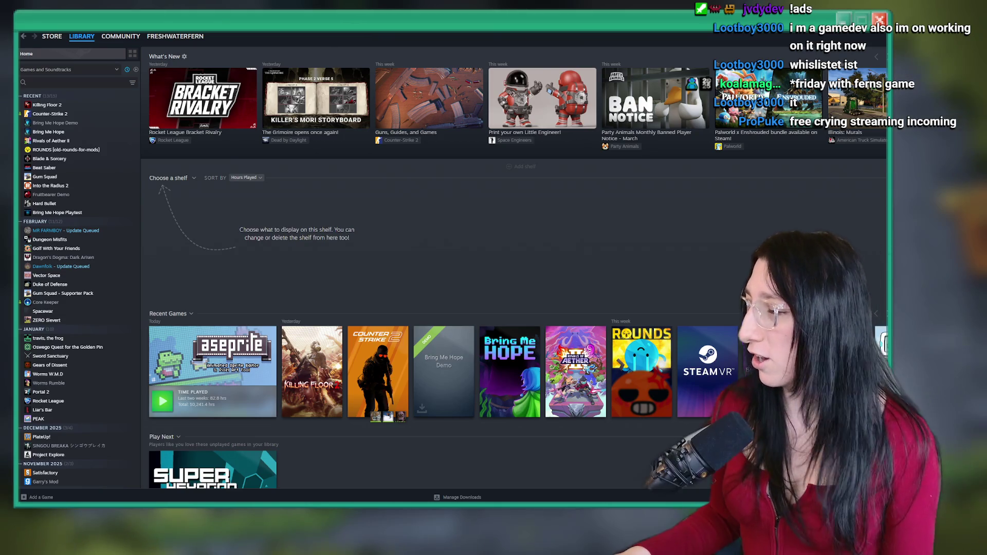
Find Bring Me Hope in the library and play its store-page gameplay trailer expanded
{"action": "left_click", "coordinate": [49, 83]}
{"action": "type", "text": "br"}
{"action": "left_click", "coordinate": [48, 114]}
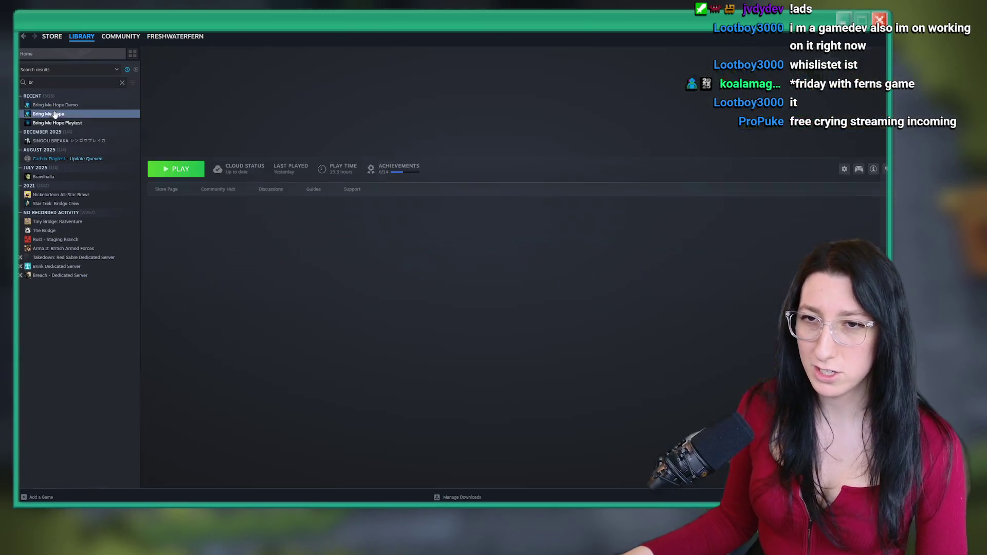
{"action": "left_click", "coordinate": [176, 190]}
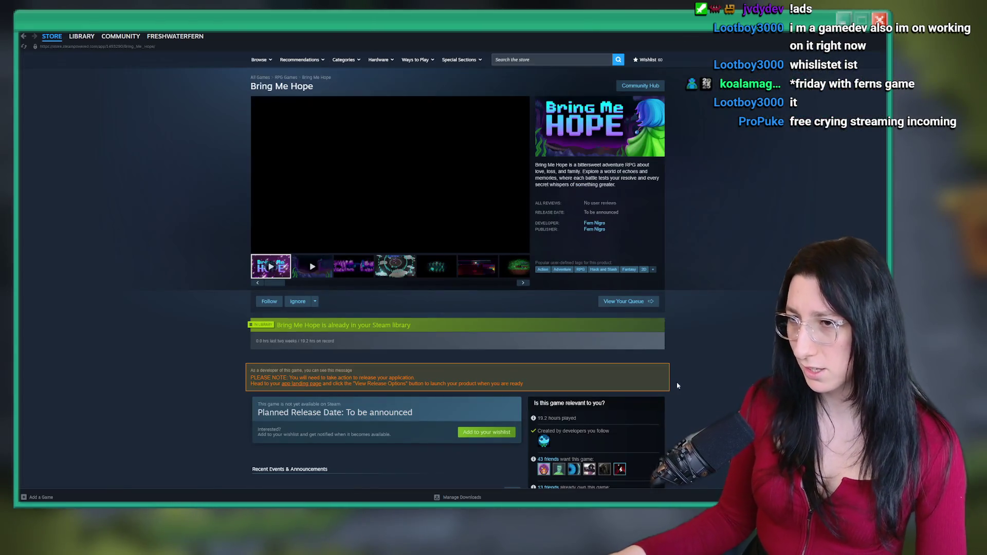
{"action": "left_click", "coordinate": [303, 264]}
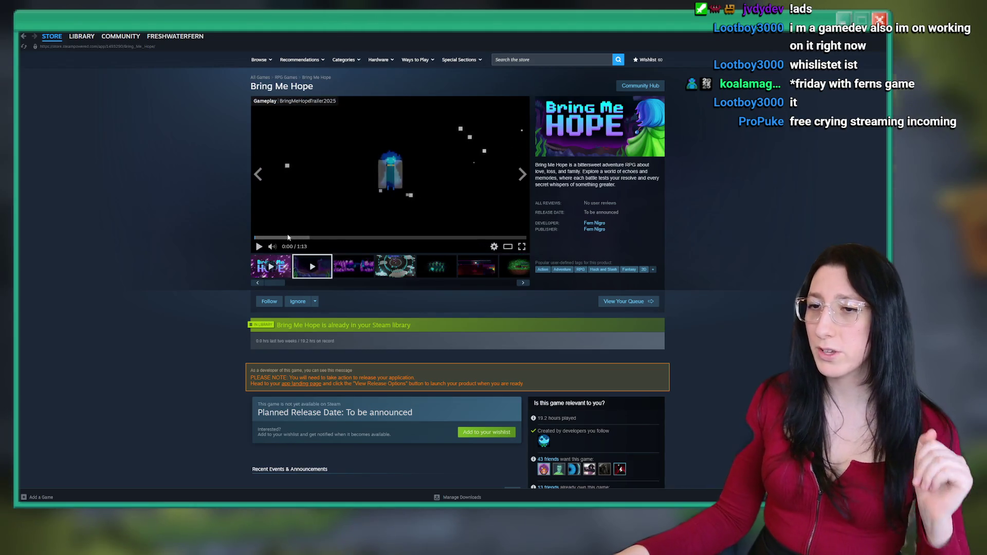
{"action": "left_click", "coordinate": [510, 252]}
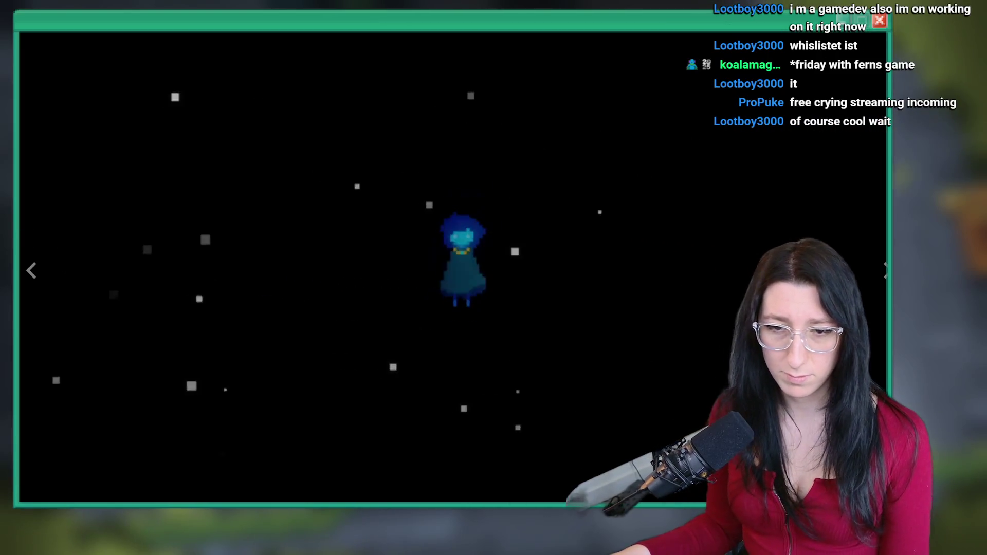
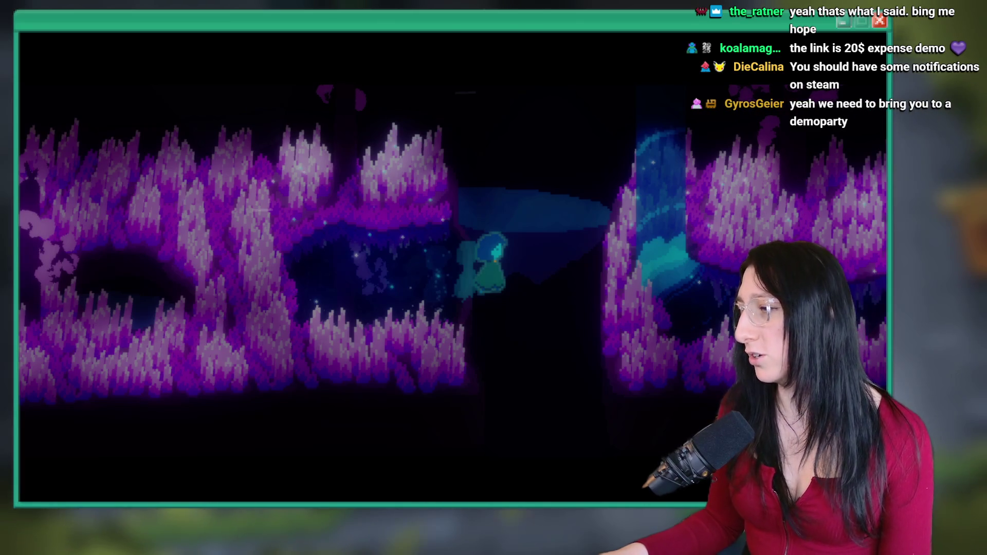
End the game test run and show the Lights layer's instances in rm_sanctity_dungeon
{"action": "key", "text": "alt+Tab"}
{"action": "left_click", "coordinate": [44, 109]}
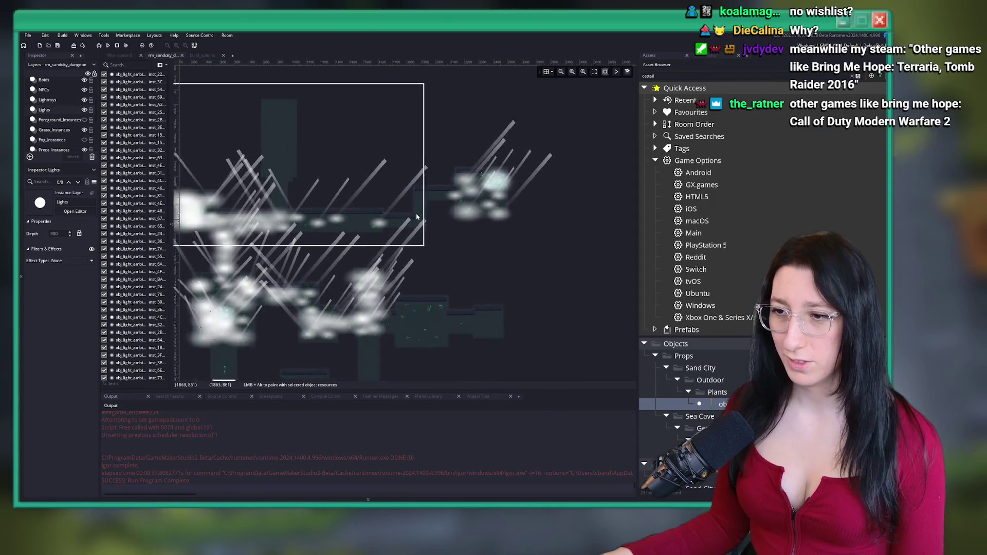
Move one ambient light into the plant-lined corridor and drop a copy further along
{"action": "scroll", "coordinate": [417, 228], "scroll_direction": "down", "scroll_amount": 3}
{"action": "scroll", "coordinate": [417, 228], "scroll_direction": "up", "scroll_amount": 3}
{"action": "scroll", "coordinate": [417, 228], "scroll_direction": "up", "scroll_amount": 4}
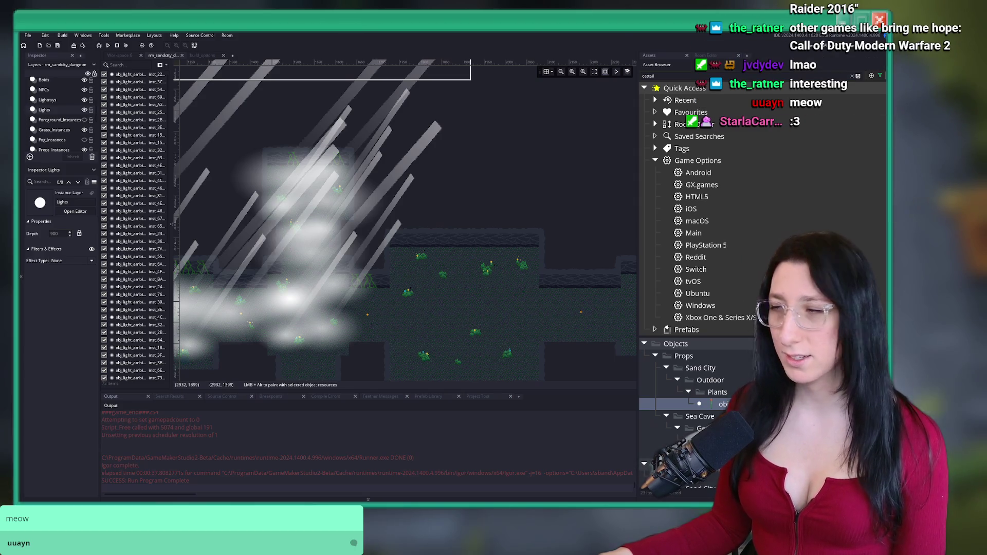
{"action": "left_click_drag", "start_coordinate": [531, 234], "coordinate": [572, 106]}
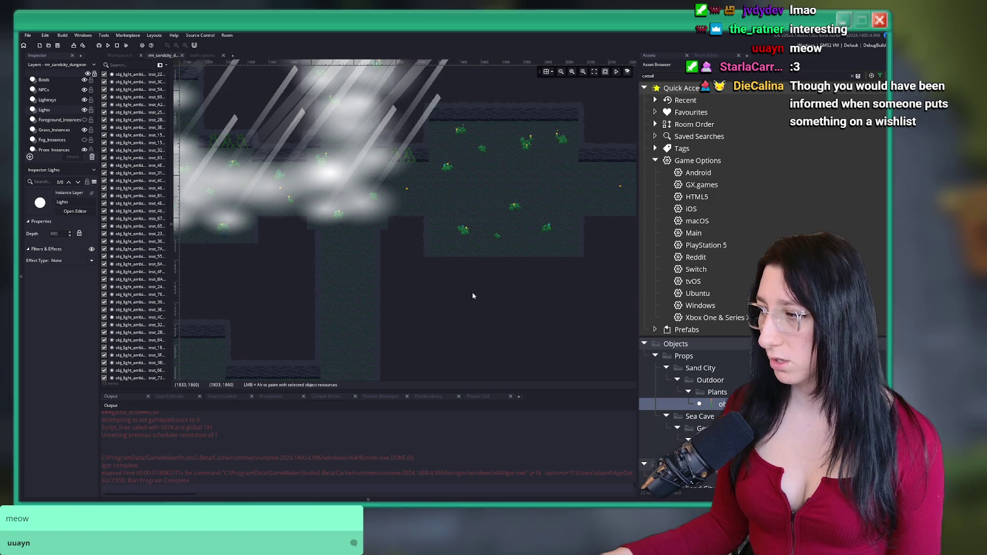
{"action": "mouse_move", "coordinate": [379, 210]}
{"action": "left_mouse_down"}
{"action": "mouse_move", "coordinate": [364, 290]}
{"action": "mouse_move", "coordinate": [472, 220]}
{"action": "left_mouse_up"}
{"action": "mouse_move", "coordinate": [288, 315]}
{"action": "left_mouse_down"}
{"action": "mouse_move", "coordinate": [265, 308]}
{"action": "mouse_move", "coordinate": [511, 205]}
{"action": "left_mouse_up"}
{"action": "left_click_drag", "start_coordinate": [395, 331], "coordinate": [404, 292]}
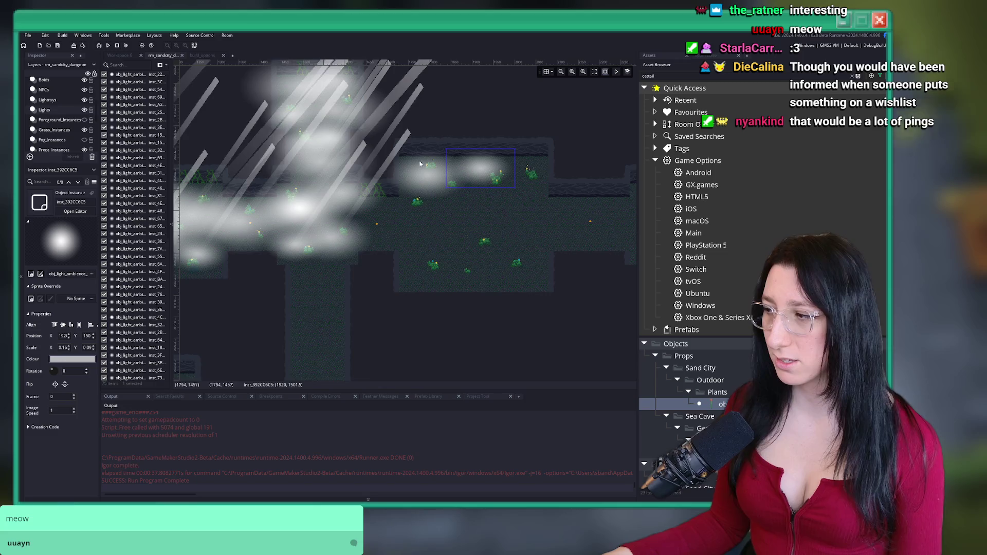
Step through the light instances, moving one right and up and stretching another wider
{"action": "left_click", "coordinate": [134, 256]}
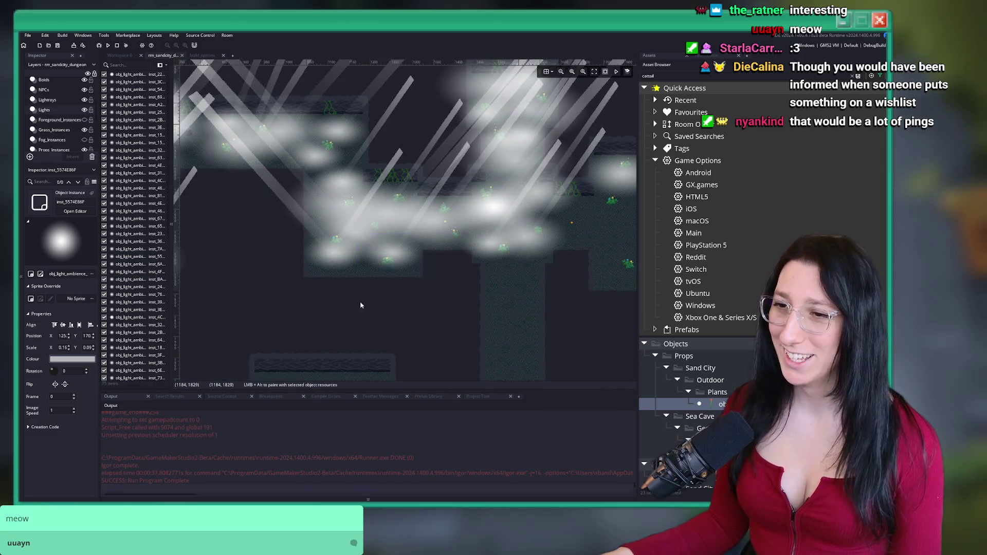
{"action": "key", "text": "Down"}
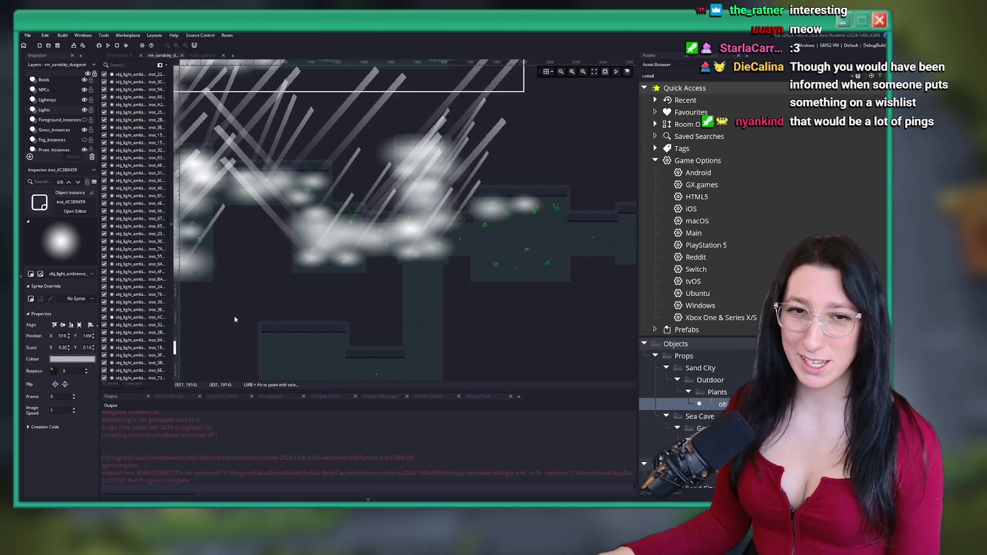
{"action": "key", "text": "Down"}
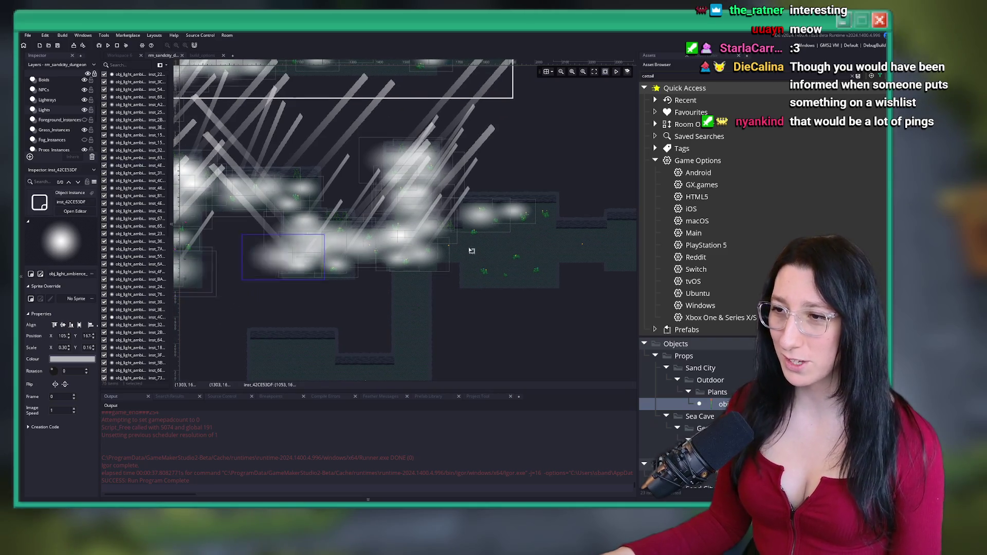
{"action": "left_click_drag", "start_coordinate": [288, 257], "coordinate": [510, 231]}
{"action": "scroll", "coordinate": [362, 276], "scroll_direction": "up", "scroll_amount": 2}
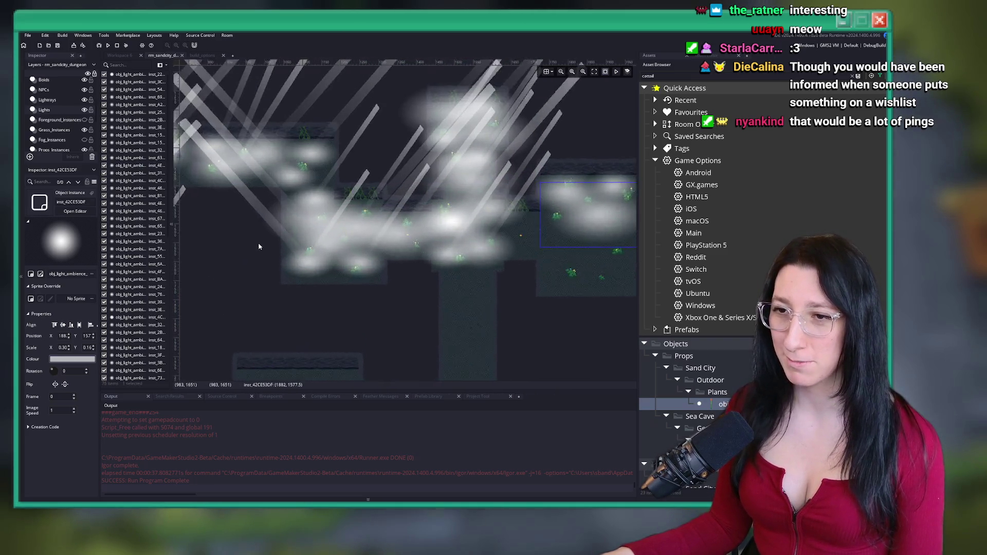
{"action": "key", "text": "Down"}
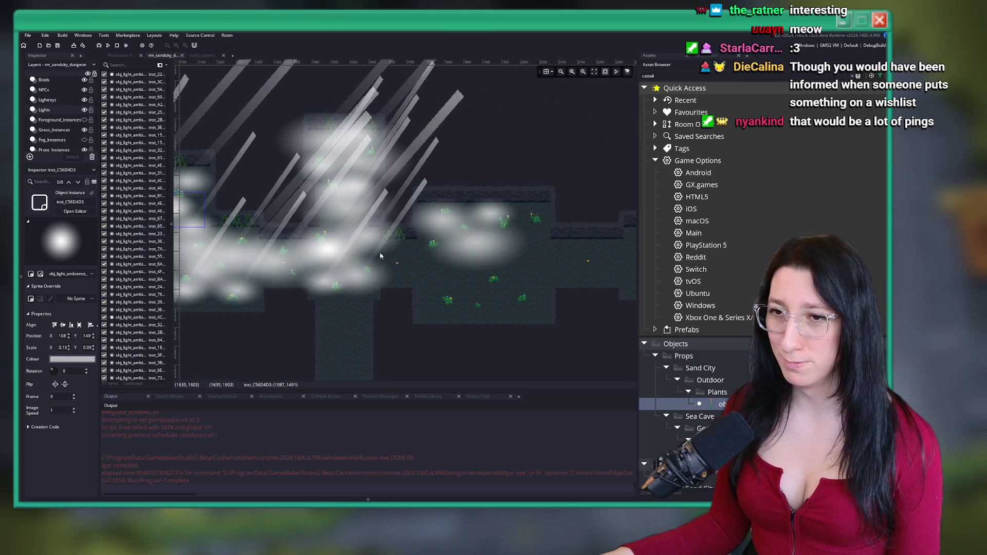
{"action": "mouse_move", "coordinate": [201, 207]}
{"action": "left_mouse_down"}
{"action": "mouse_move", "coordinate": [550, 232]}
{"action": "mouse_move", "coordinate": [550, 216]}
{"action": "left_mouse_up"}
Duplicate a light to the lower right and pick another light to copy
{"action": "scroll", "coordinate": [391, 248], "scroll_direction": "down", "scroll_amount": 2}
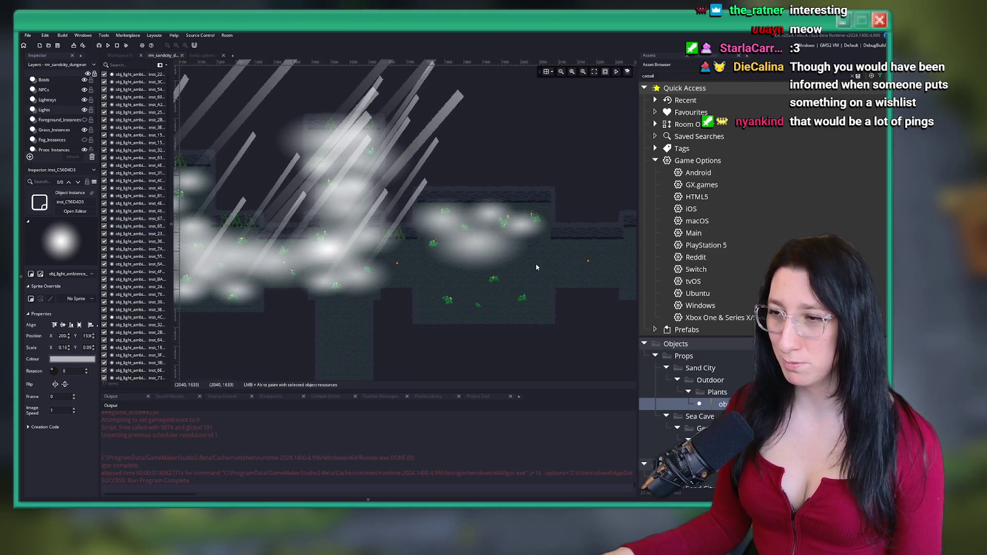
{"action": "scroll", "coordinate": [388, 236], "scroll_direction": "up", "scroll_amount": 2}
{"action": "left_click_drag", "start_coordinate": [379, 244], "coordinate": [430, 277]}
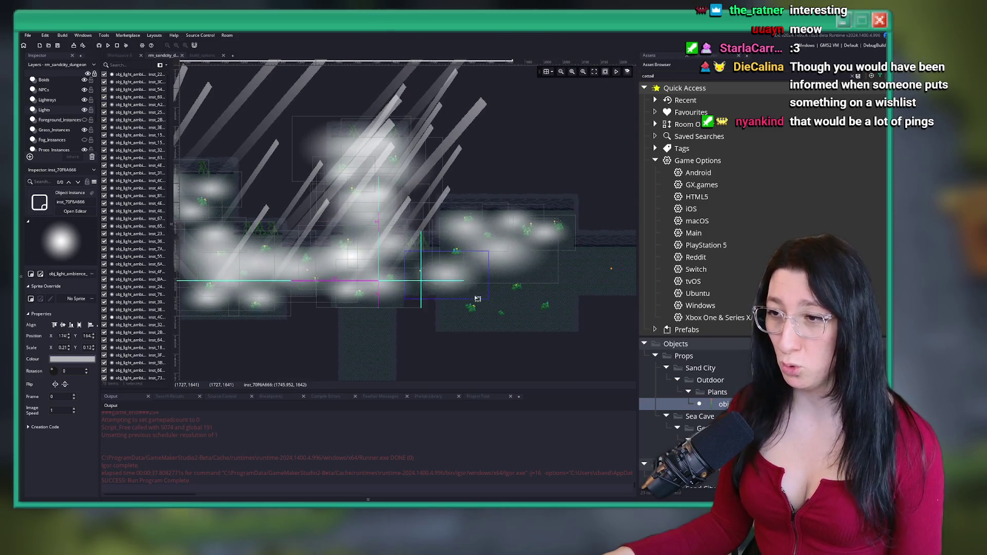
{"action": "left_click_drag", "start_coordinate": [367, 307], "coordinate": [323, 290]}
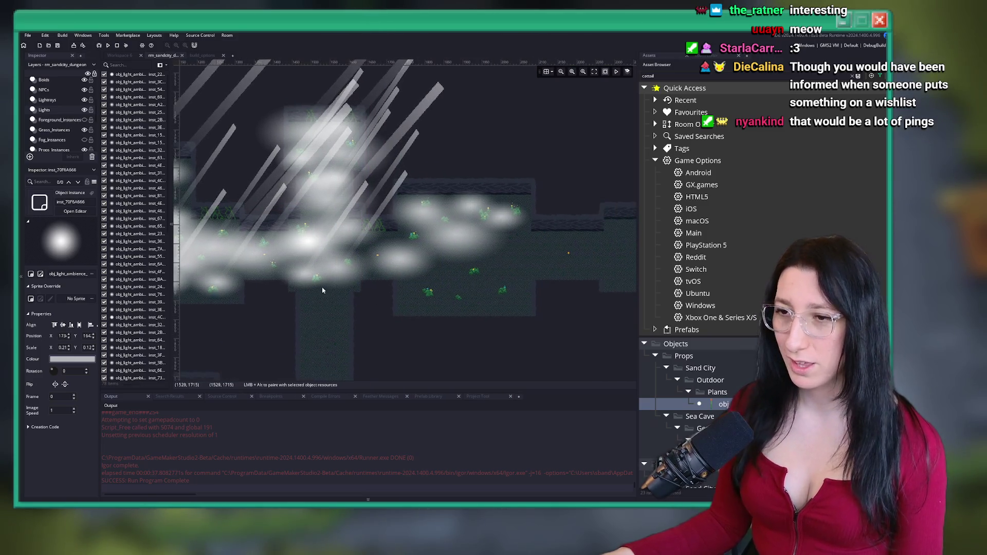
{"action": "left_click", "coordinate": [287, 287]}
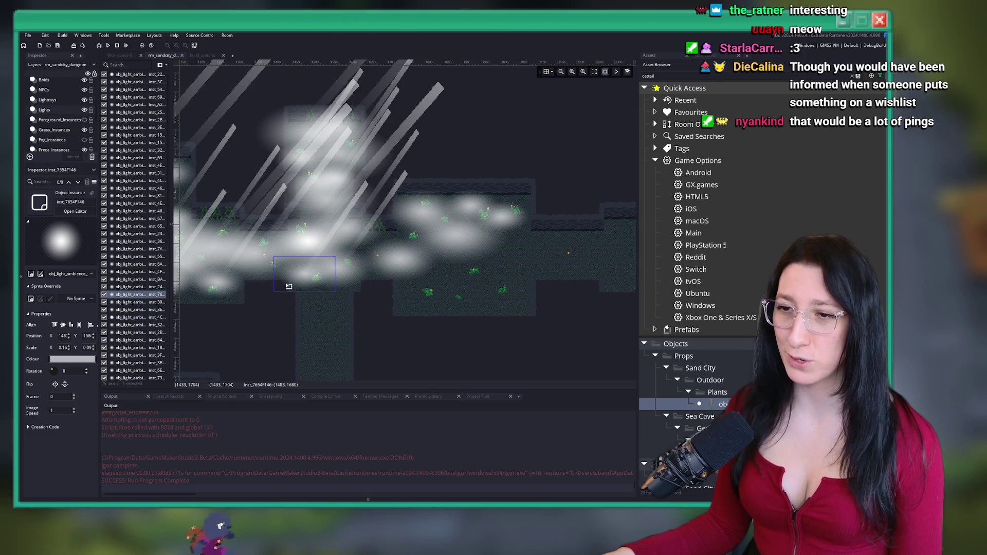
Place a duplicate light further right, then move another into the lower corridor and enlarge it
{"action": "mouse_move", "coordinate": [286, 286]}
{"action": "left_mouse_down"}
{"action": "mouse_move", "coordinate": [530, 263]}
{"action": "mouse_move", "coordinate": [437, 268]}
{"action": "mouse_move", "coordinate": [522, 308]}
{"action": "left_mouse_up"}
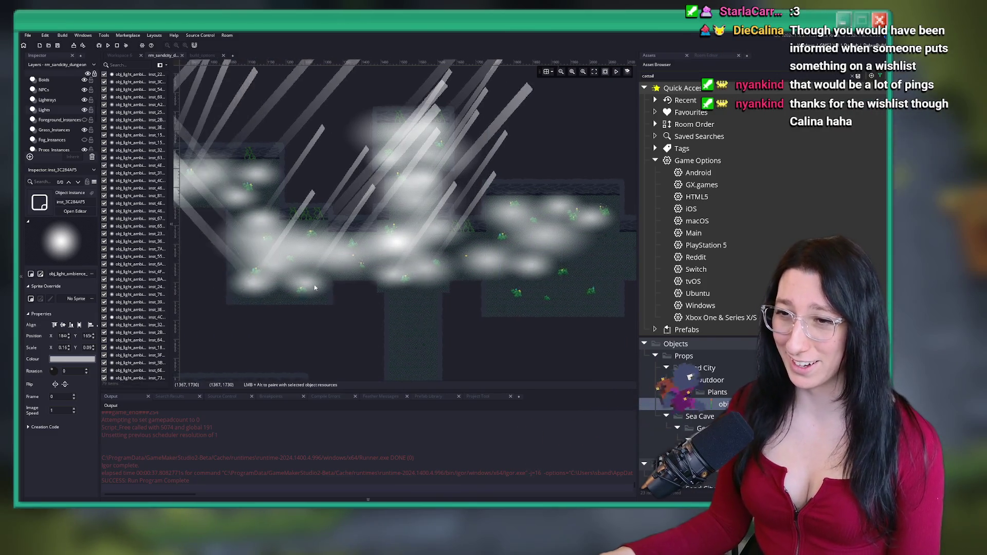
{"action": "left_click", "coordinate": [288, 222]}
{"action": "mouse_move", "coordinate": [291, 229]}
{"action": "left_mouse_down"}
{"action": "mouse_move", "coordinate": [494, 303]}
{"action": "mouse_move", "coordinate": [519, 337]}
{"action": "mouse_move", "coordinate": [564, 354]}
{"action": "left_mouse_up"}
{"action": "left_click_drag", "start_coordinate": [491, 325], "coordinate": [496, 329]}
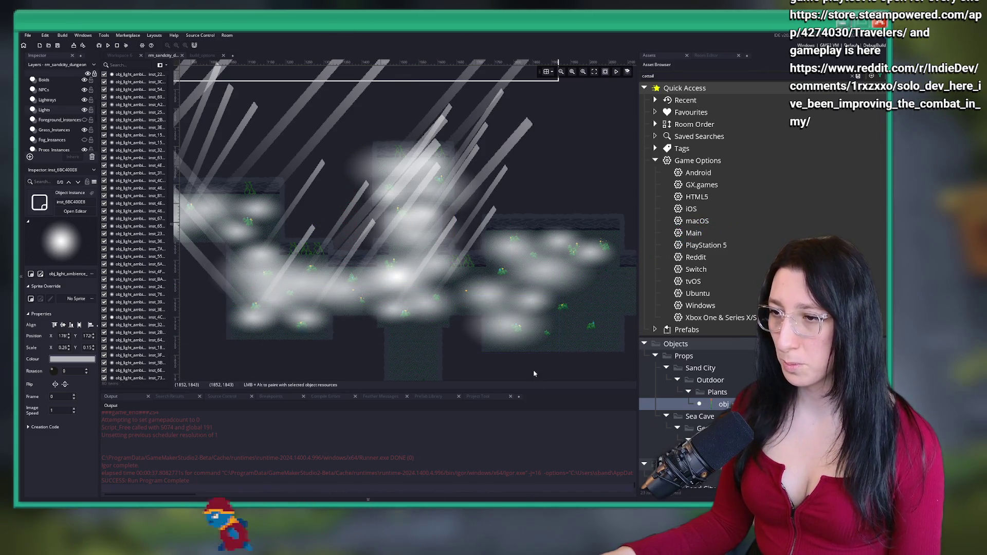
Scale a lower-right light to 0.40 by 0.25, paste a new light, then switch to the browser
{"action": "left_click_drag", "start_coordinate": [532, 369], "coordinate": [461, 359]}
{"action": "left_click", "coordinate": [218, 204]}
{"action": "mouse_move", "coordinate": [218, 204]}
{"action": "left_mouse_down"}
{"action": "mouse_move", "coordinate": [509, 302]}
{"action": "mouse_move", "coordinate": [494, 339]}
{"action": "mouse_move", "coordinate": [514, 366]}
{"action": "left_mouse_up"}
{"action": "scroll", "coordinate": [510, 303], "scroll_direction": "up", "scroll_amount": 2}
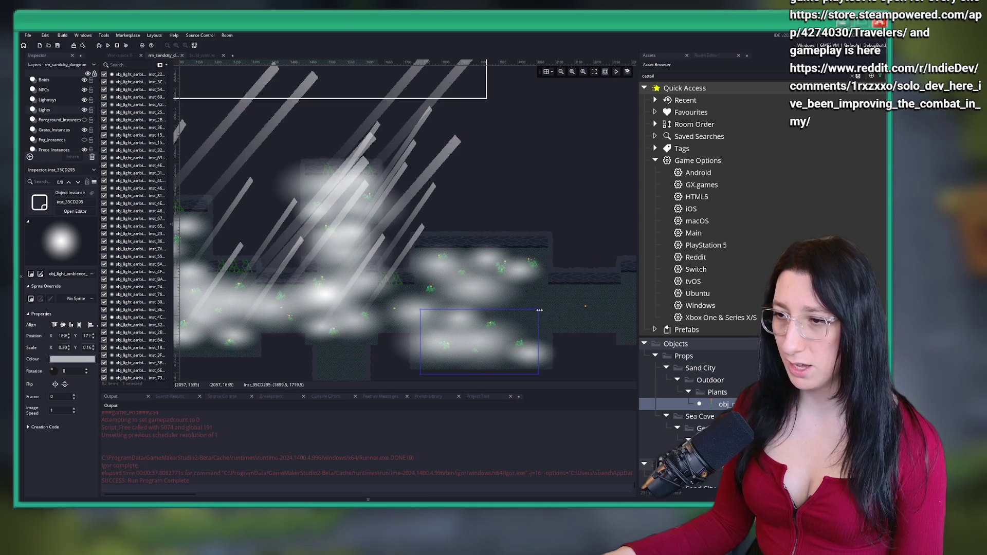
{"action": "left_click_drag", "start_coordinate": [546, 308], "coordinate": [578, 275]}
{"action": "left_click_drag", "start_coordinate": [549, 357], "coordinate": [568, 344]}
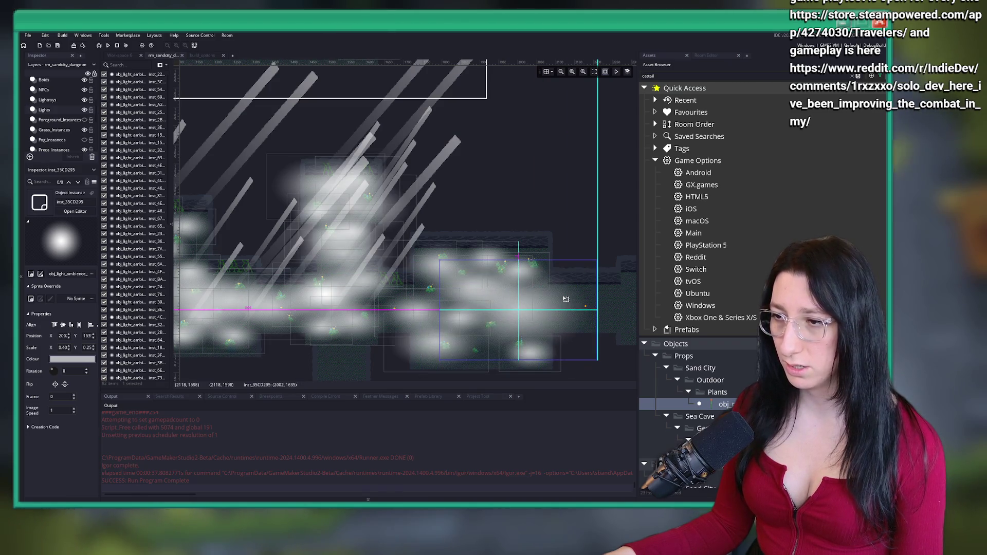
{"action": "key", "text": "ctrl+v"}
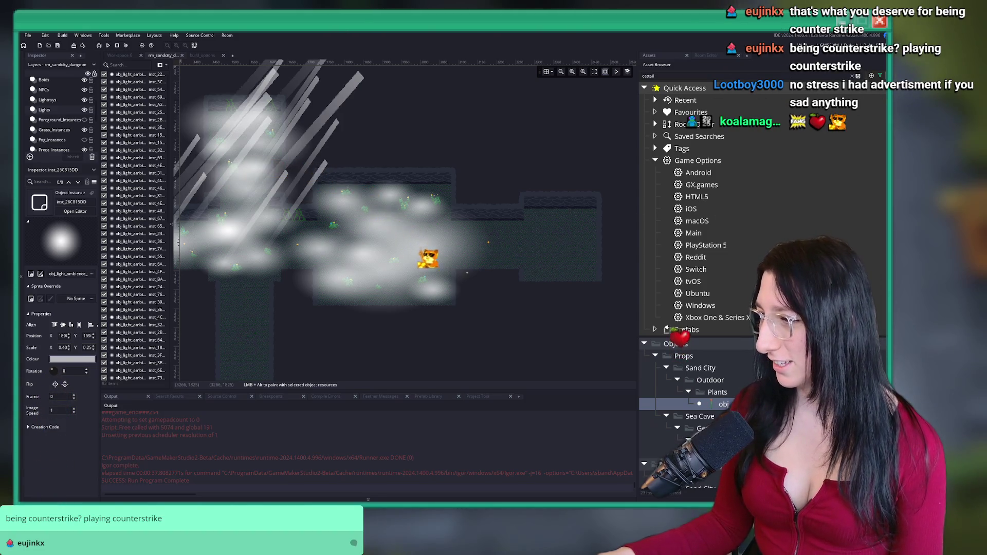
{"action": "key", "text": "alt+Tab"}
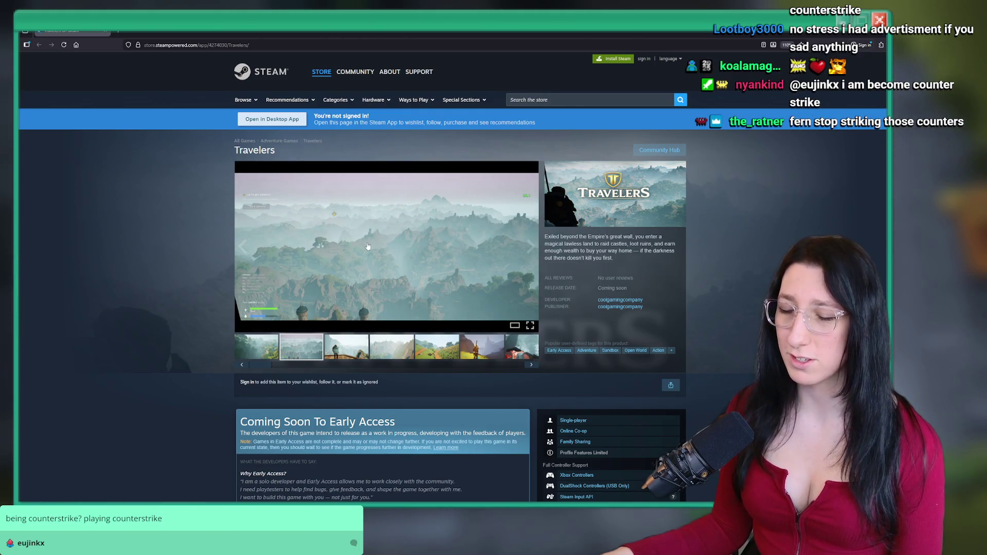
Read the Travelers page and its AI disclosure, then open the misty landscape screenshot full size
{"action": "scroll", "coordinate": [368, 246], "scroll_direction": "down", "scroll_amount": 15}
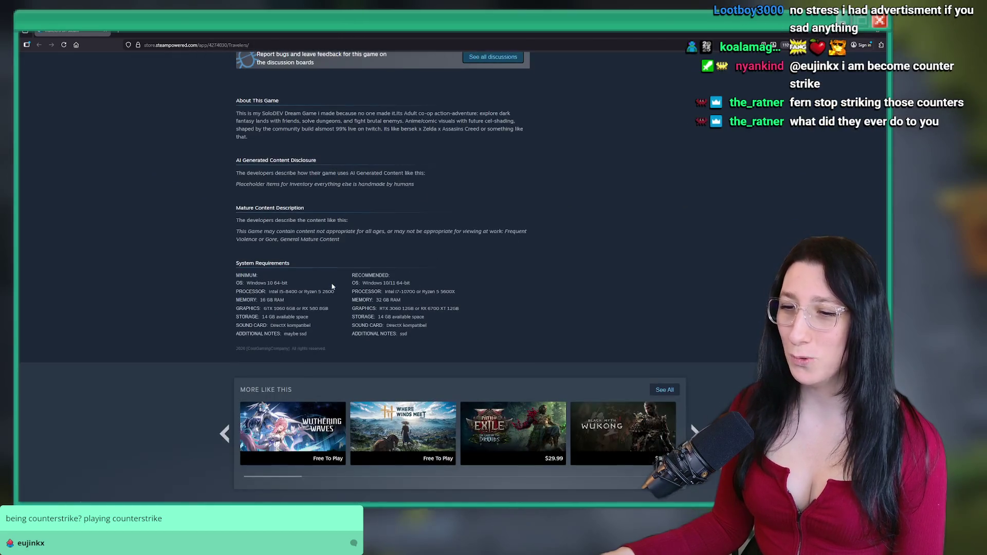
{"action": "scroll", "coordinate": [390, 227], "scroll_direction": "up", "scroll_amount": 1}
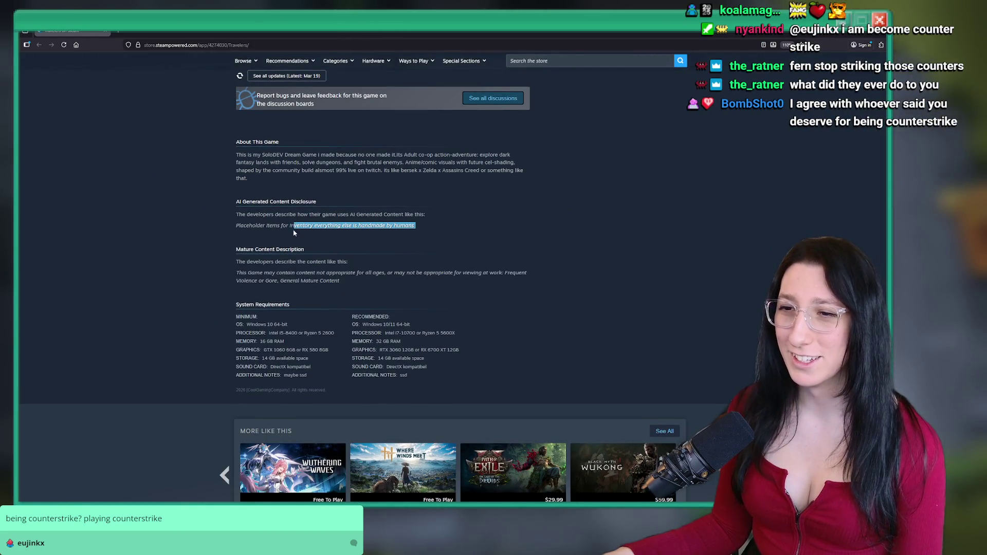
{"action": "left_click_drag", "start_coordinate": [268, 228], "coordinate": [230, 229]}
{"action": "left_click", "coordinate": [272, 238]}
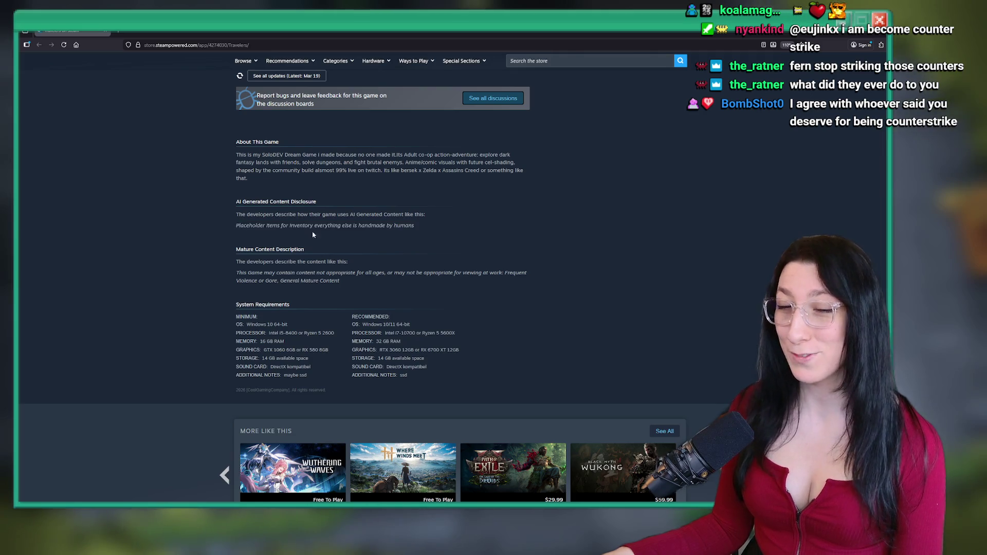
{"action": "scroll", "coordinate": [282, 246], "scroll_direction": "up", "scroll_amount": 15}
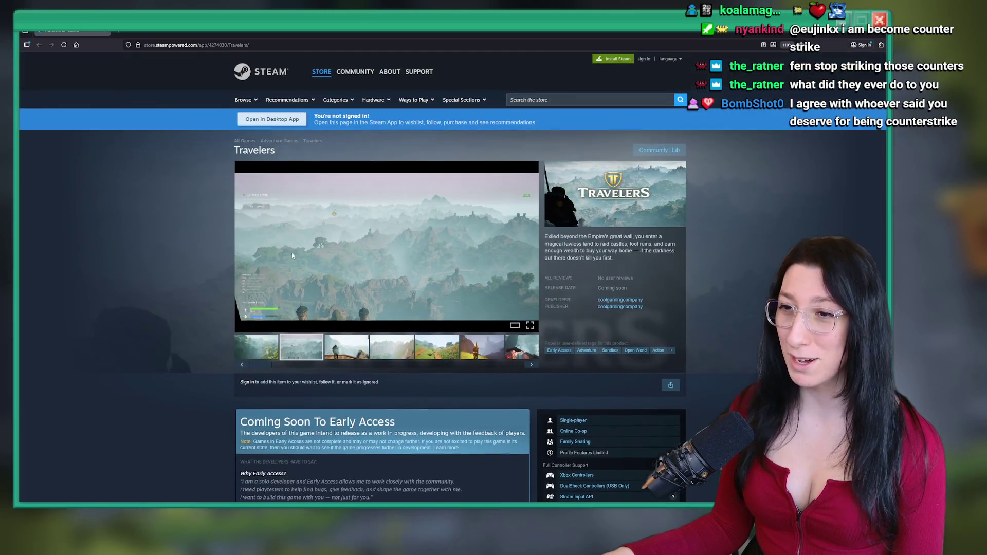
{"action": "left_click", "coordinate": [292, 256]}
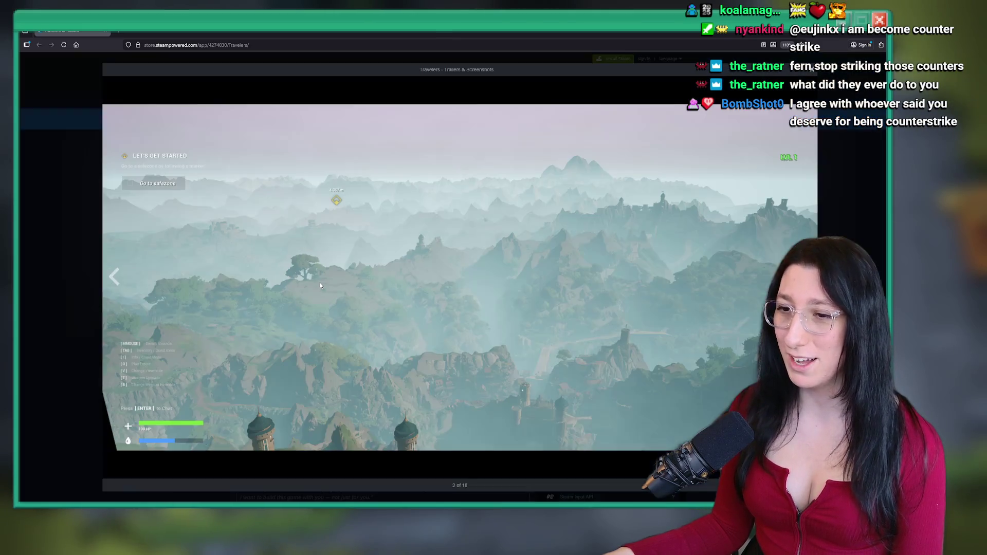
Page through all 18 Travelers screenshots, wrapping back to the second, then close the gallery
{"action": "left_click", "coordinate": [565, 455]}
{"action": "left_click", "coordinate": [565, 455]}
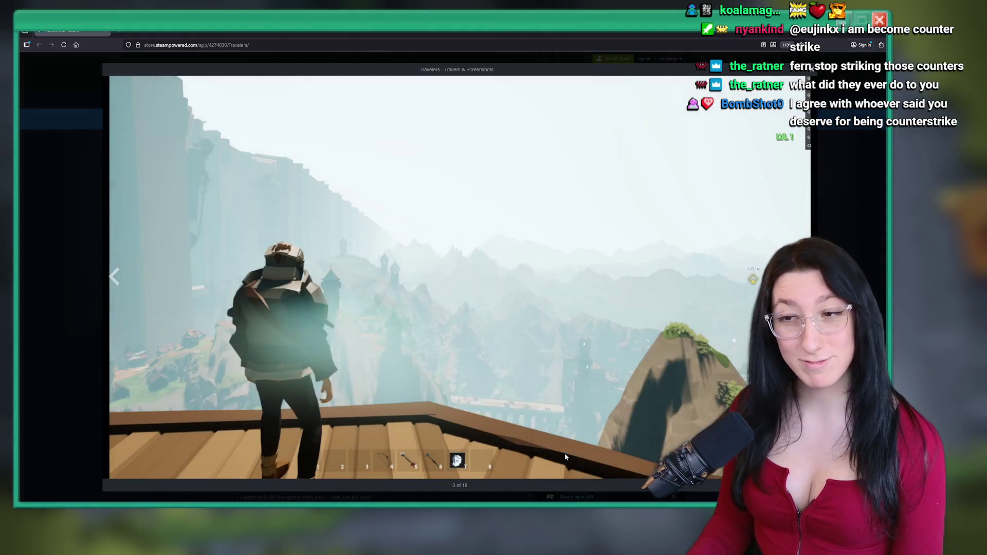
{"action": "left_click", "coordinate": [564, 452]}
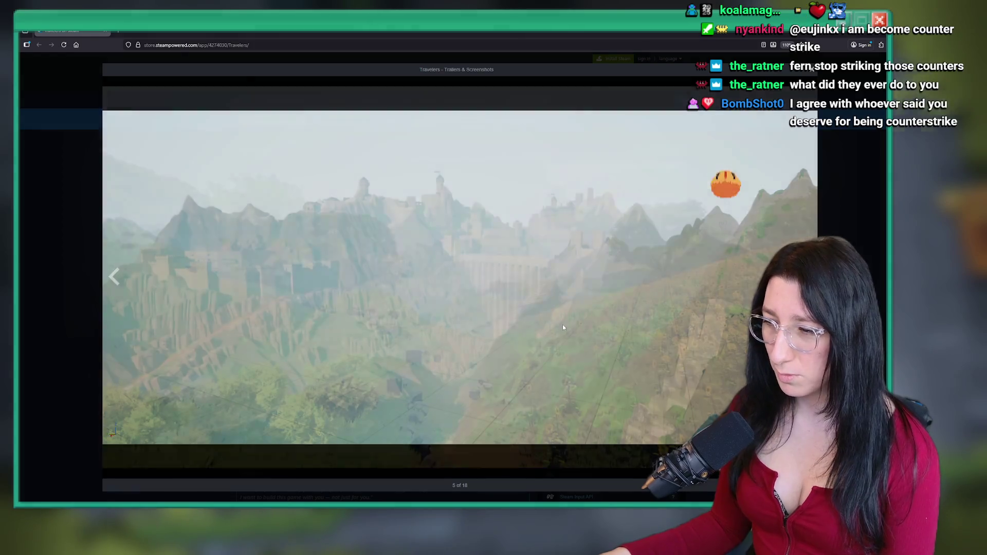
{"action": "left_click", "coordinate": [563, 325]}
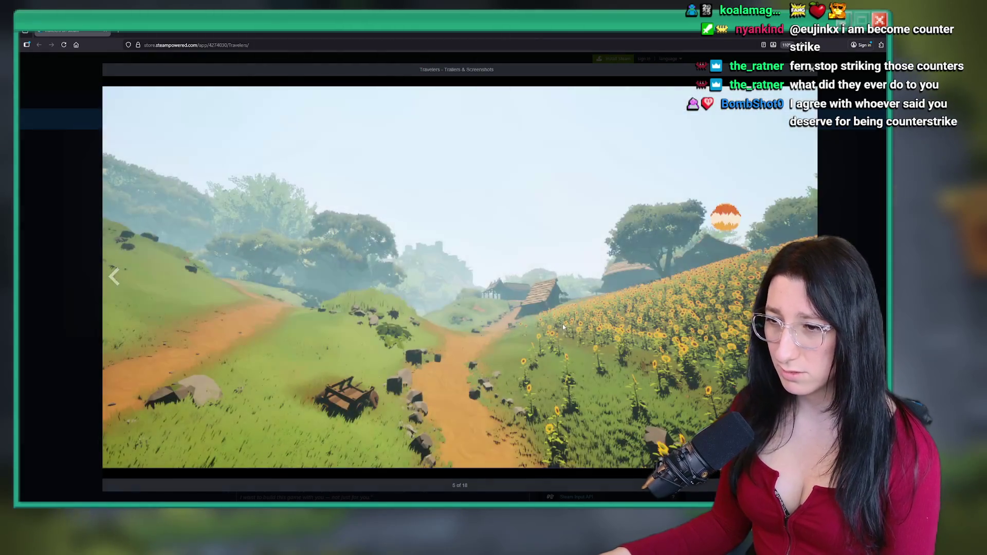
{"action": "left_click", "coordinate": [563, 324]}
{"action": "left_click", "coordinate": [707, 341]}
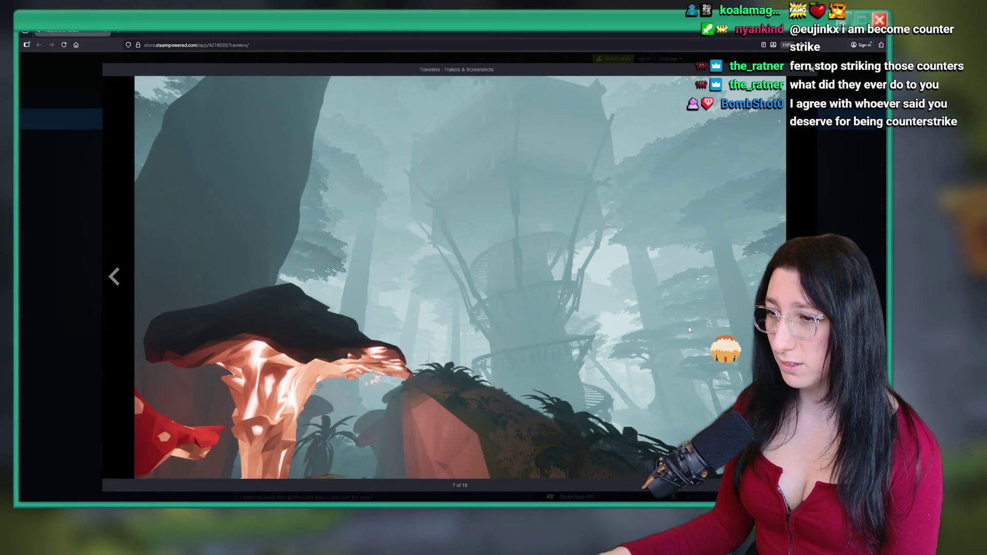
{"action": "left_click", "coordinate": [656, 308]}
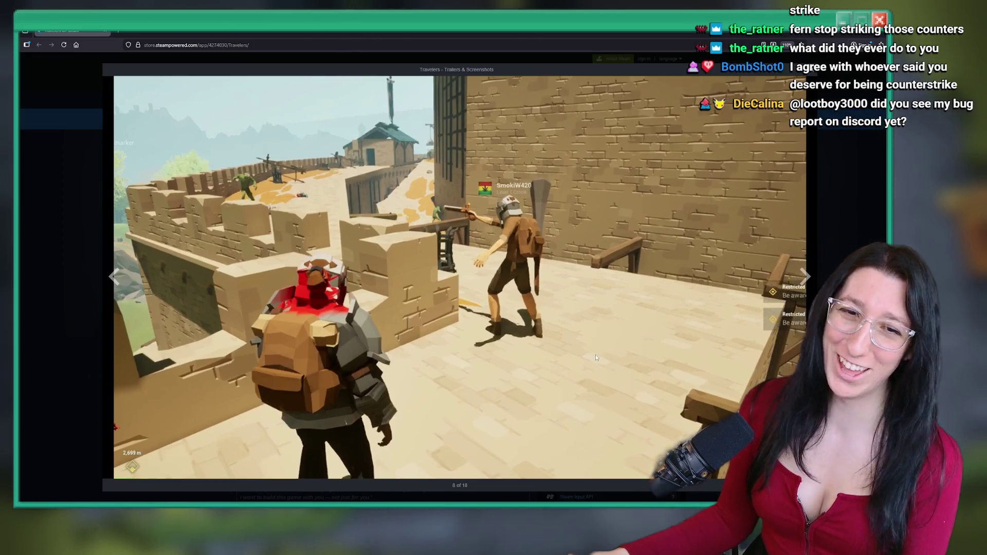
{"action": "left_click", "coordinate": [646, 317]}
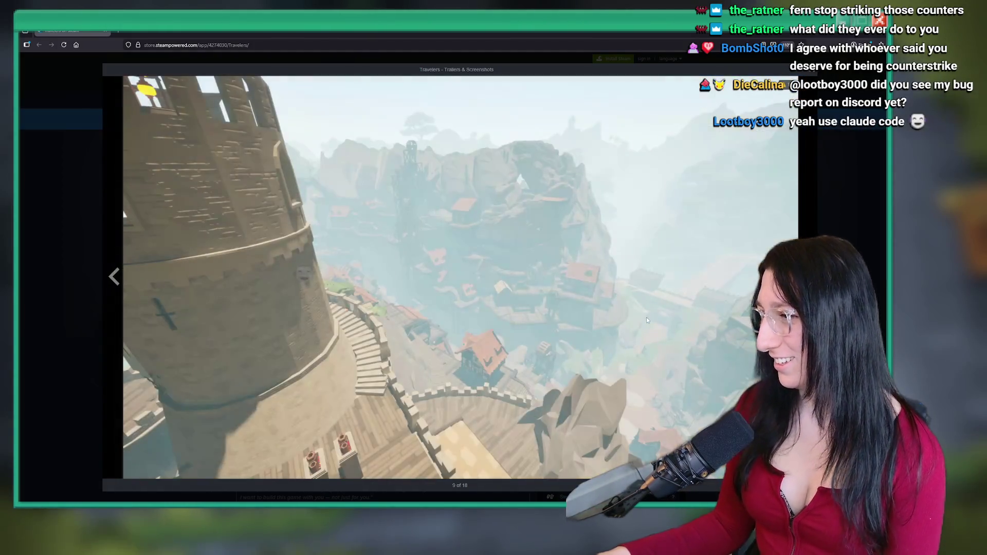
{"action": "left_click", "coordinate": [646, 316]}
{"action": "key", "text": "Left"}
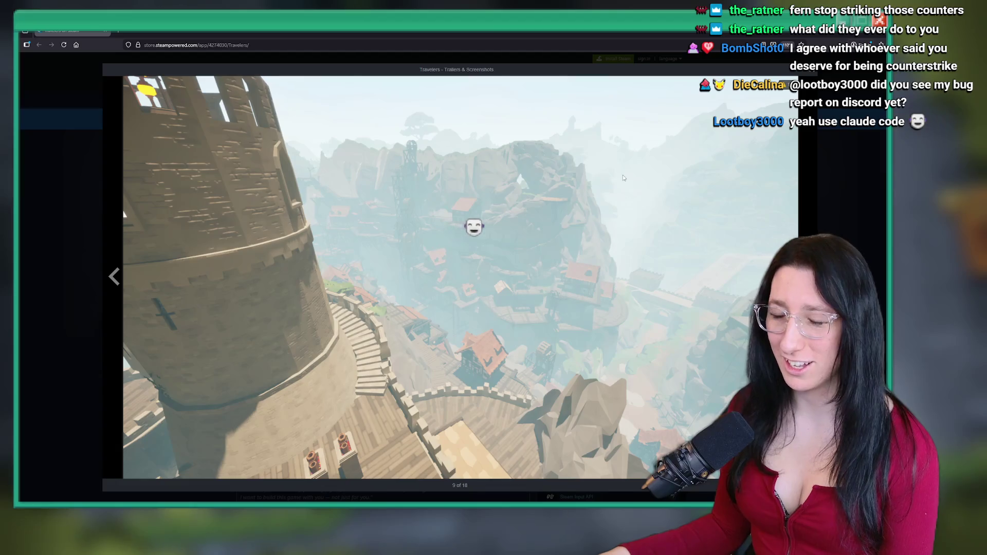
{"action": "left_click", "coordinate": [635, 192]}
{"action": "left_click", "coordinate": [608, 172]}
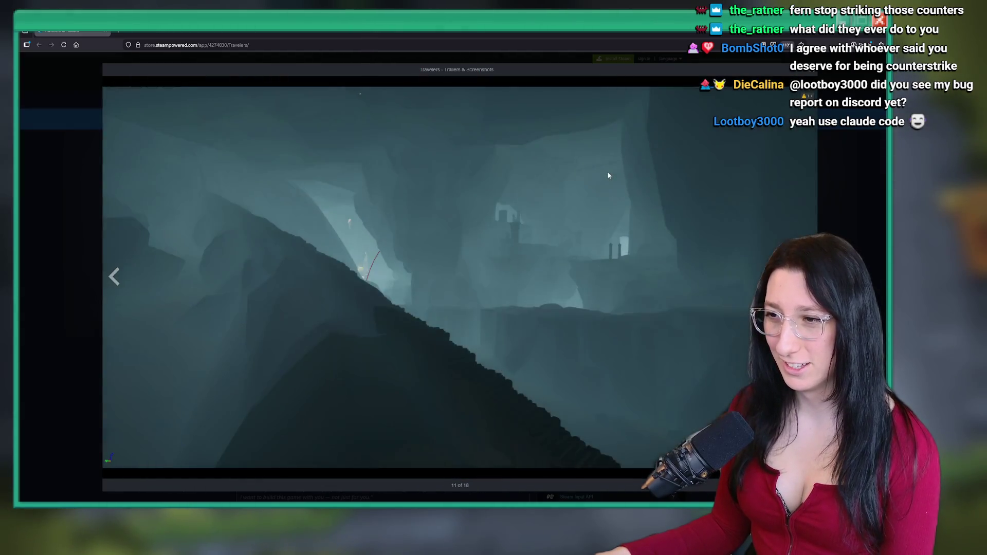
{"action": "left_click", "coordinate": [608, 171]}
{"action": "left_click", "coordinate": [603, 166]}
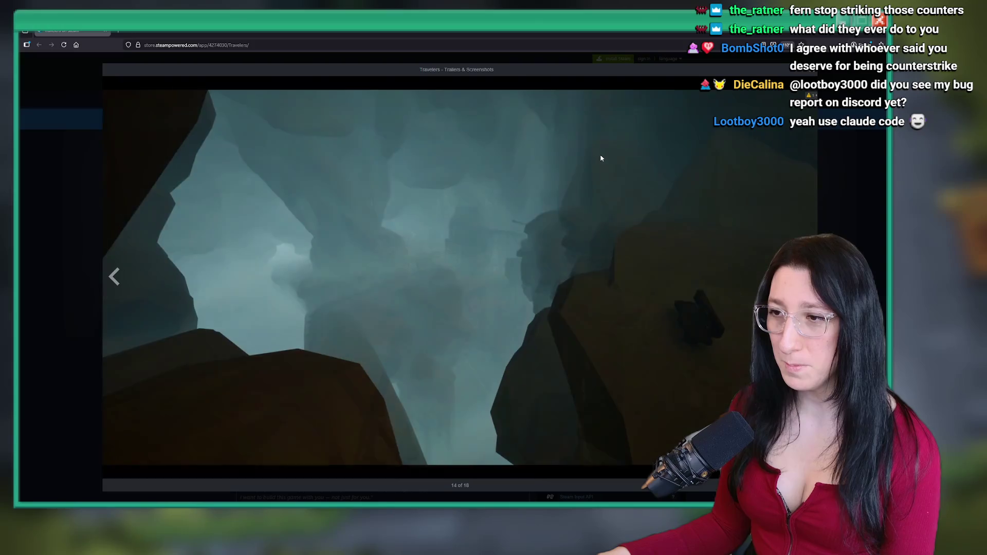
{"action": "left_click", "coordinate": [599, 159]}
{"action": "left_click", "coordinate": [600, 159]}
{"action": "left_click", "coordinate": [566, 220]}
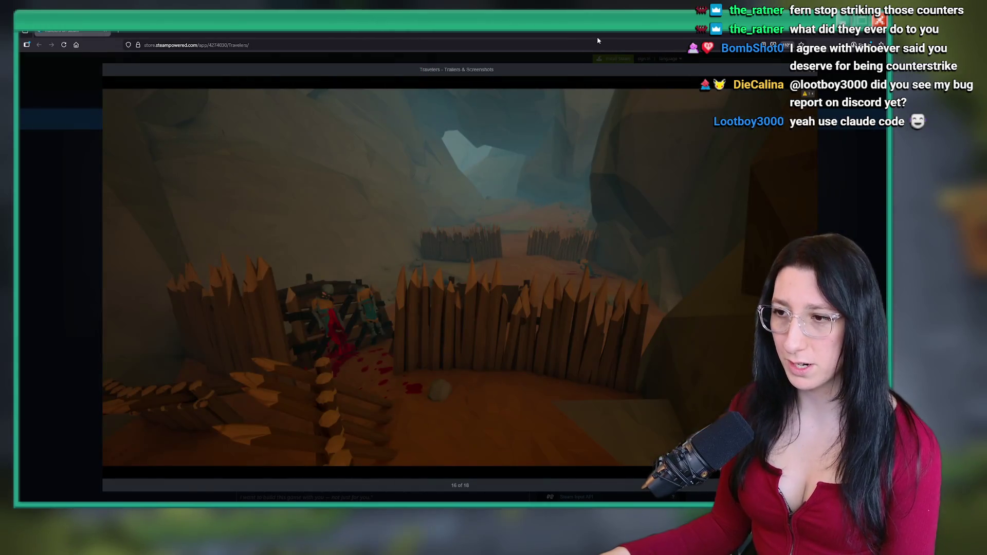
{"action": "left_click", "coordinate": [567, 220]}
{"action": "left_click", "coordinate": [566, 220]}
{"action": "left_click", "coordinate": [690, 219]}
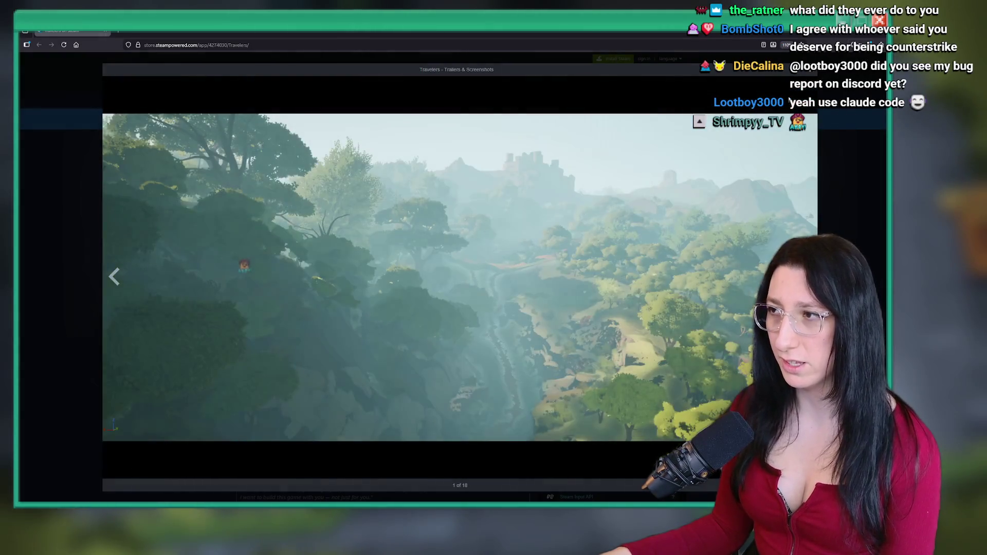
{"action": "key", "text": "Right"}
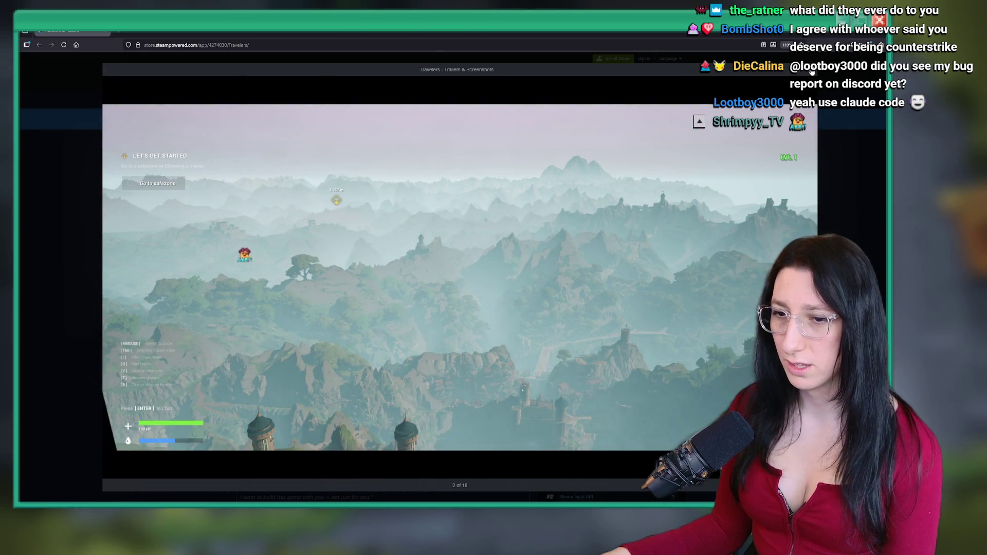
{"action": "key", "text": "Escape"}
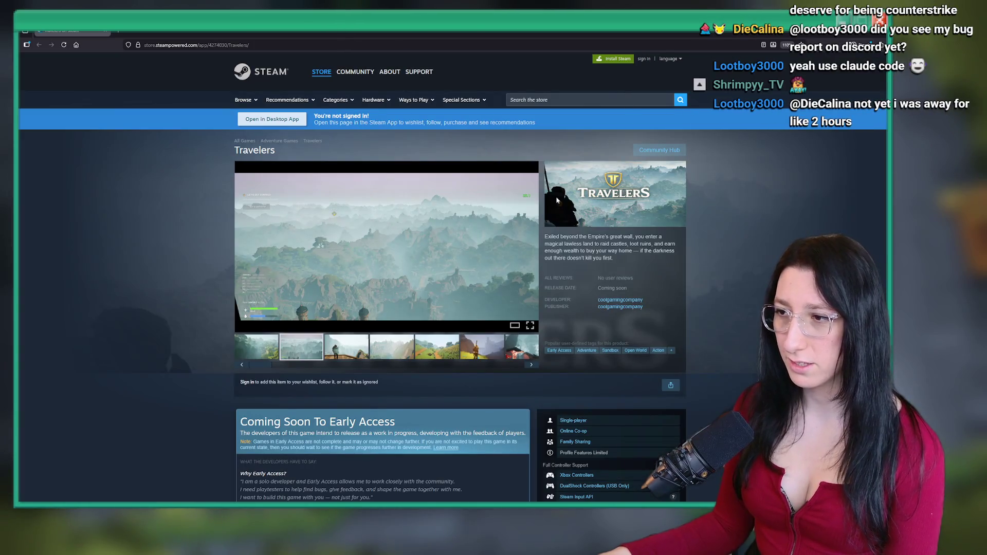
Open a Travelers screenshot enlarged, flip through a couple, and close the gallery
{"action": "scroll", "coordinate": [470, 261], "scroll_direction": "down", "scroll_amount": 6}
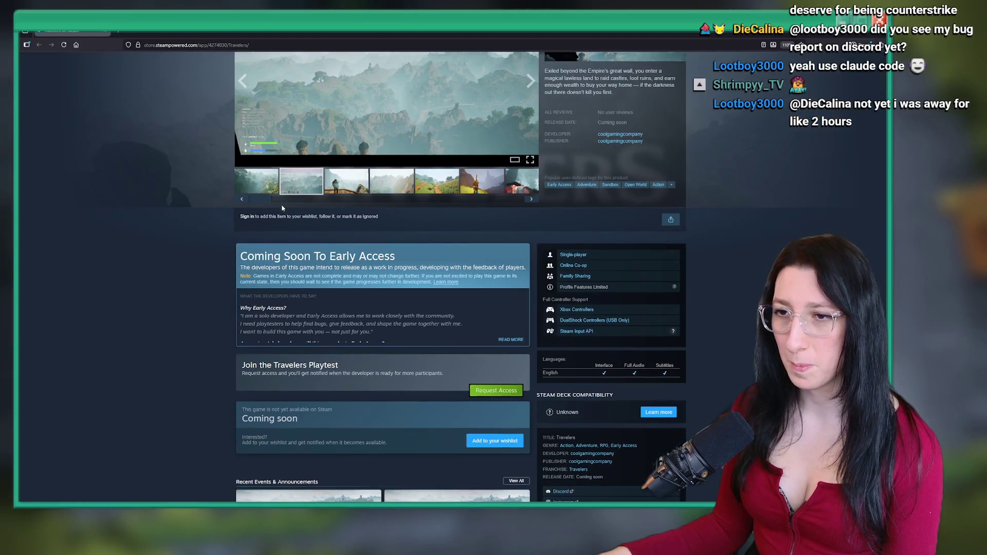
{"action": "scroll", "coordinate": [300, 158], "scroll_direction": "down", "scroll_amount": 3}
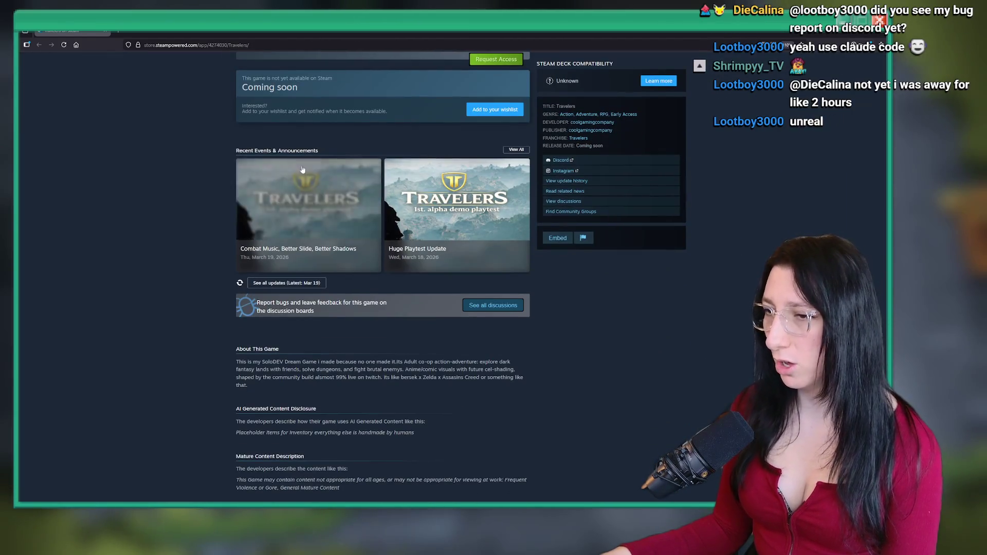
{"action": "scroll", "coordinate": [353, 190], "scroll_direction": "up", "scroll_amount": 8}
{"action": "left_click", "coordinate": [376, 193]}
{"action": "left_click", "coordinate": [591, 247]}
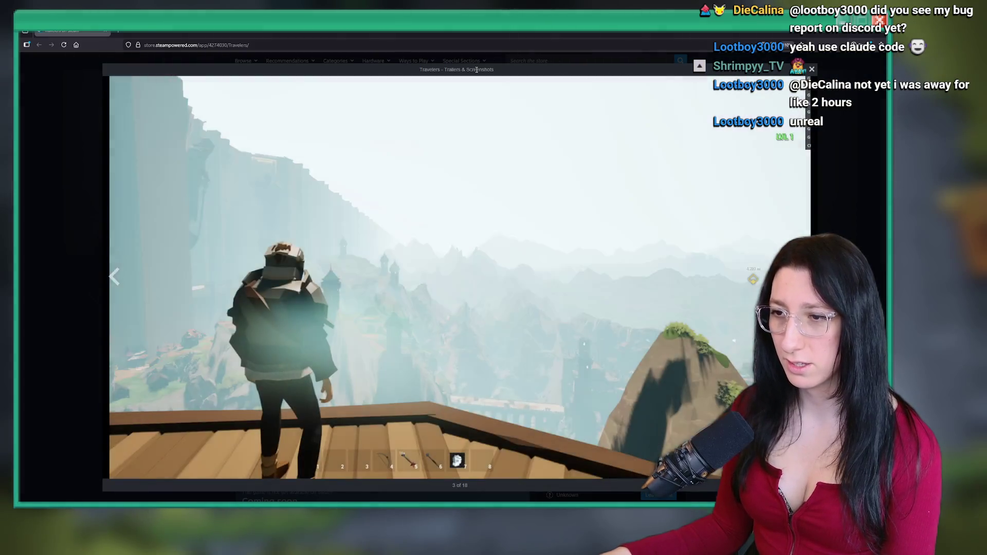
{"action": "left_click", "coordinate": [613, 258]}
{"action": "key", "text": "Left"}
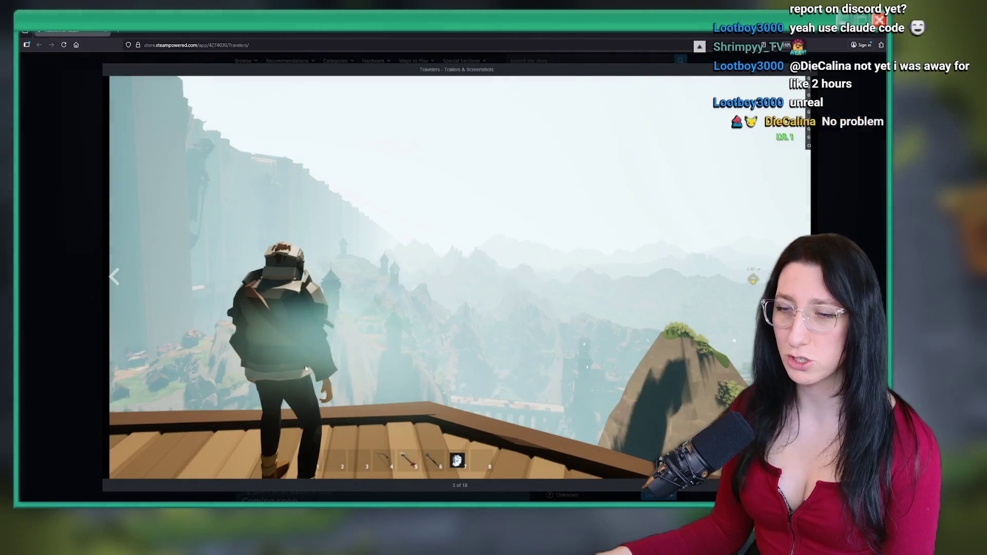
{"action": "key", "text": "Escape"}
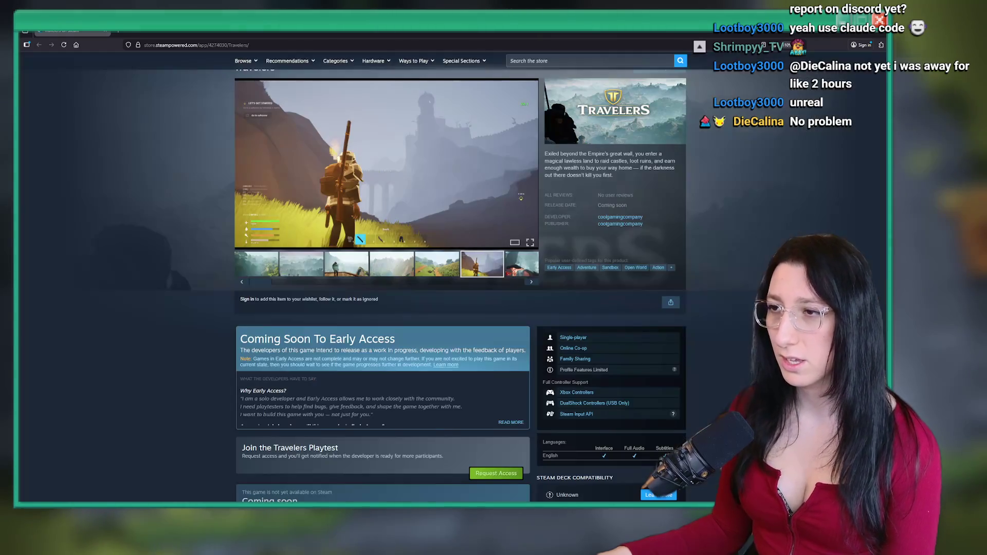
Enlarge the third screenshot and flip through to the sunflower village and castle-wall images
{"action": "scroll", "coordinate": [630, 168], "scroll_direction": "down", "scroll_amount": 2}
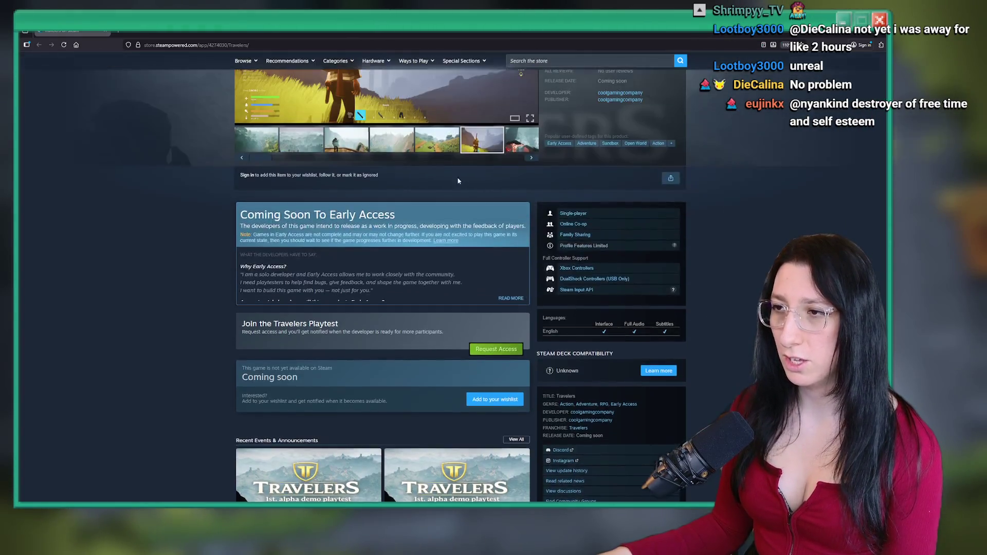
{"action": "scroll", "coordinate": [630, 168], "scroll_direction": "up", "scroll_amount": 4}
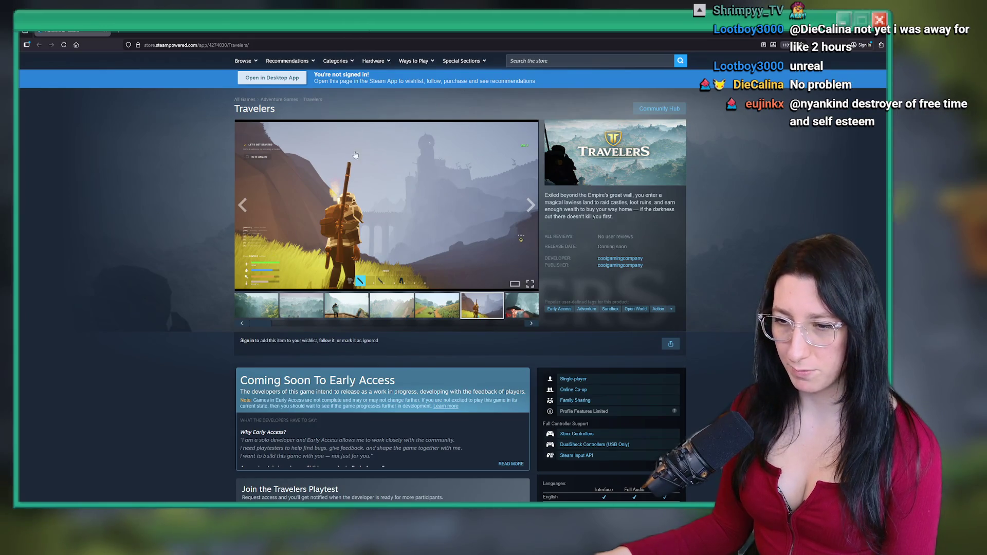
{"action": "scroll", "coordinate": [276, 329], "scroll_direction": "down", "scroll_amount": 6}
{"action": "scroll", "coordinate": [276, 329], "scroll_direction": "down", "scroll_amount": 3}
{"action": "scroll", "coordinate": [288, 326], "scroll_direction": "up", "scroll_amount": 7}
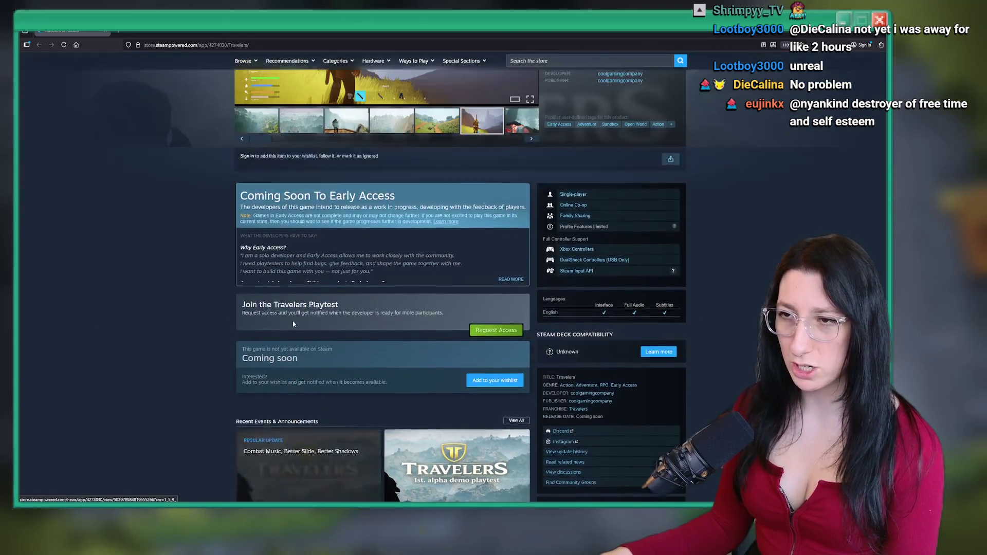
{"action": "left_click", "coordinate": [349, 191]}
{"action": "scroll", "coordinate": [357, 134], "scroll_direction": "up", "scroll_amount": 3}
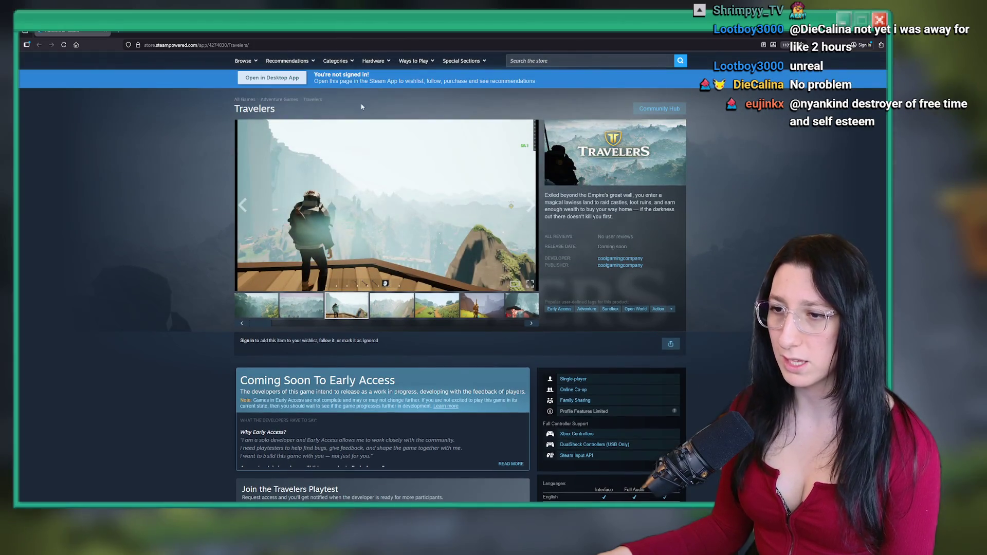
{"action": "left_click", "coordinate": [346, 251]}
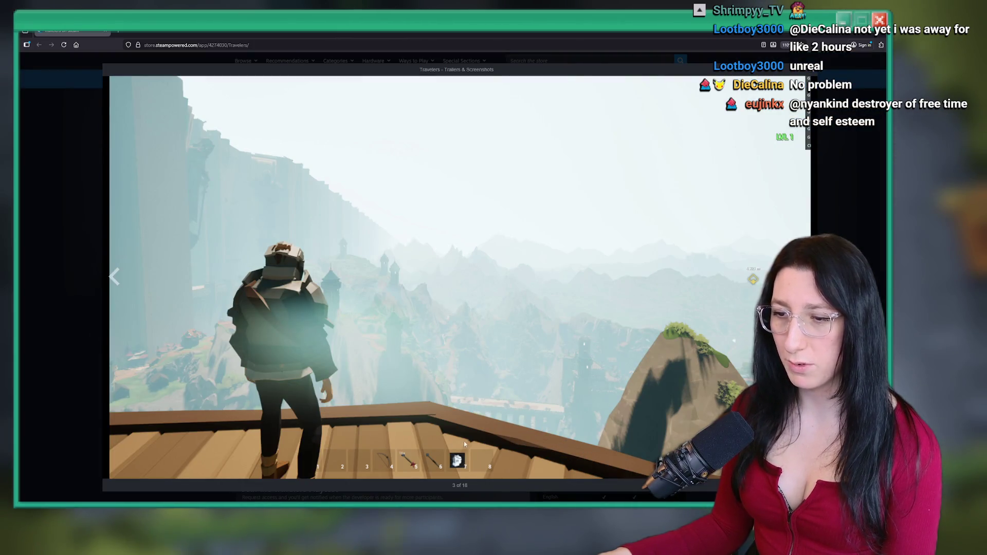
{"action": "left_click", "coordinate": [391, 247]}
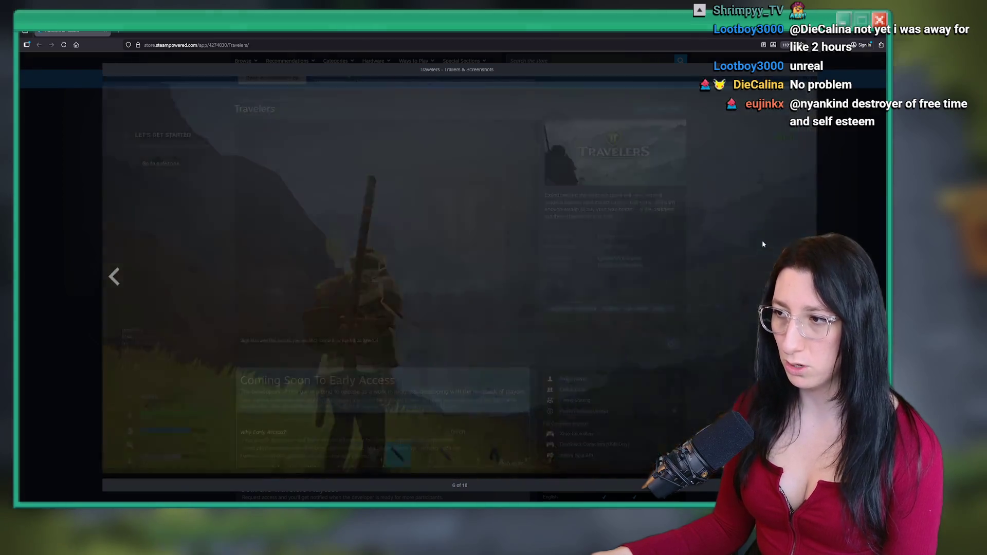
{"action": "left_click", "coordinate": [624, 246]}
{"action": "left_click", "coordinate": [668, 285]}
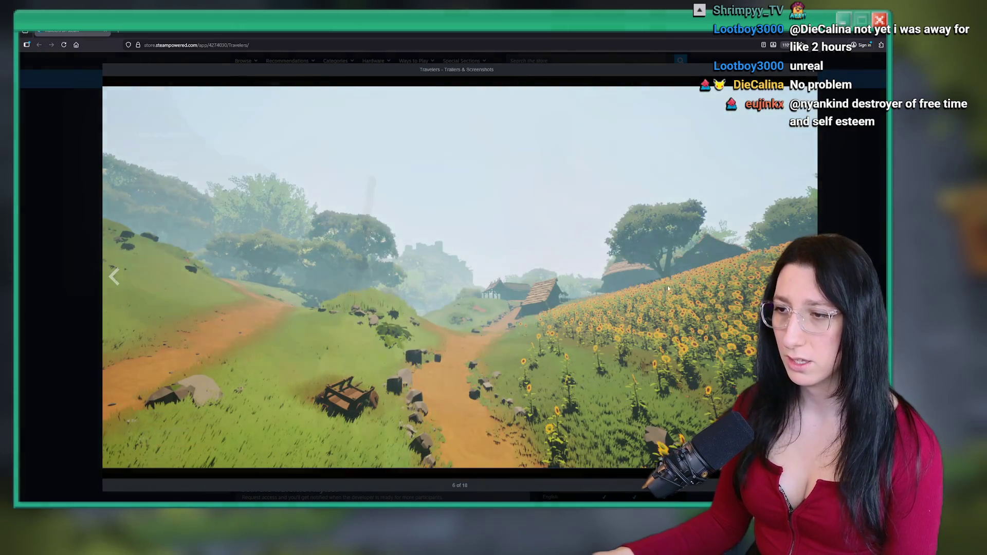
{"action": "left_click", "coordinate": [667, 277]}
{"action": "left_click", "coordinate": [628, 264]}
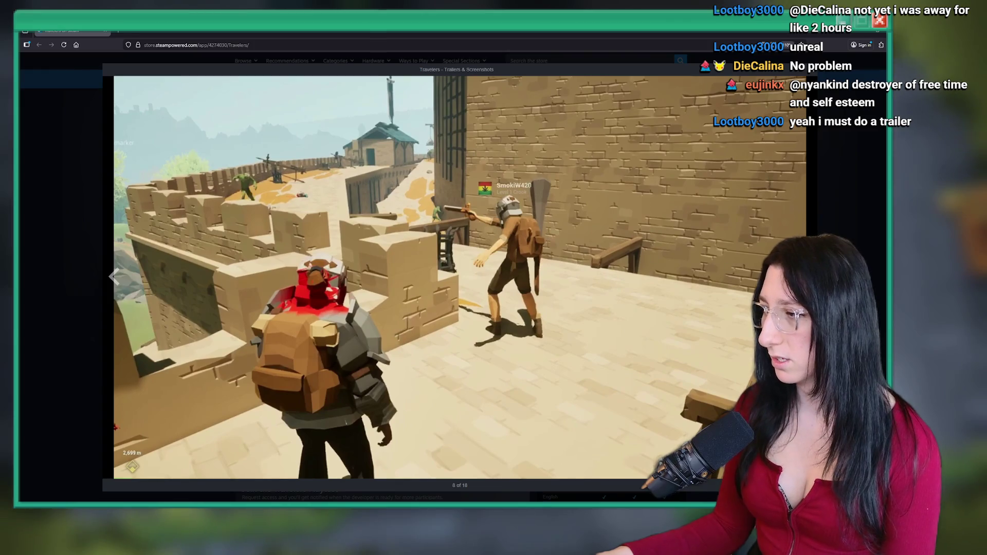
{"action": "key", "text": "Escape"}
Read the About This Game description, then go back to the Reddit combat post
{"action": "scroll", "coordinate": [391, 206], "scroll_direction": "down", "scroll_amount": 10}
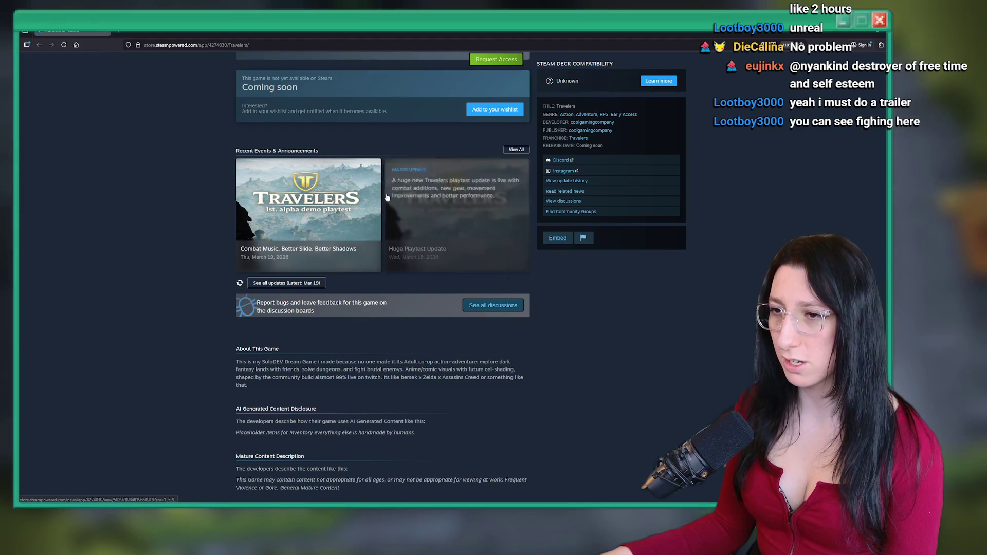
{"action": "scroll", "coordinate": [361, 278], "scroll_direction": "down", "scroll_amount": 2}
{"action": "scroll", "coordinate": [361, 279], "scroll_direction": "down", "scroll_amount": 2}
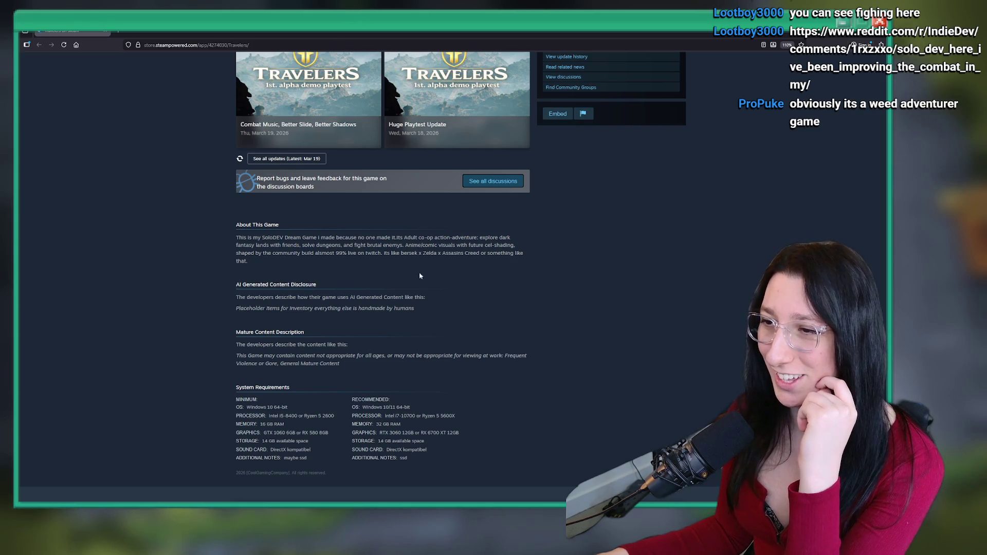
{"action": "left_click_drag", "start_coordinate": [262, 265], "coordinate": [234, 238]}
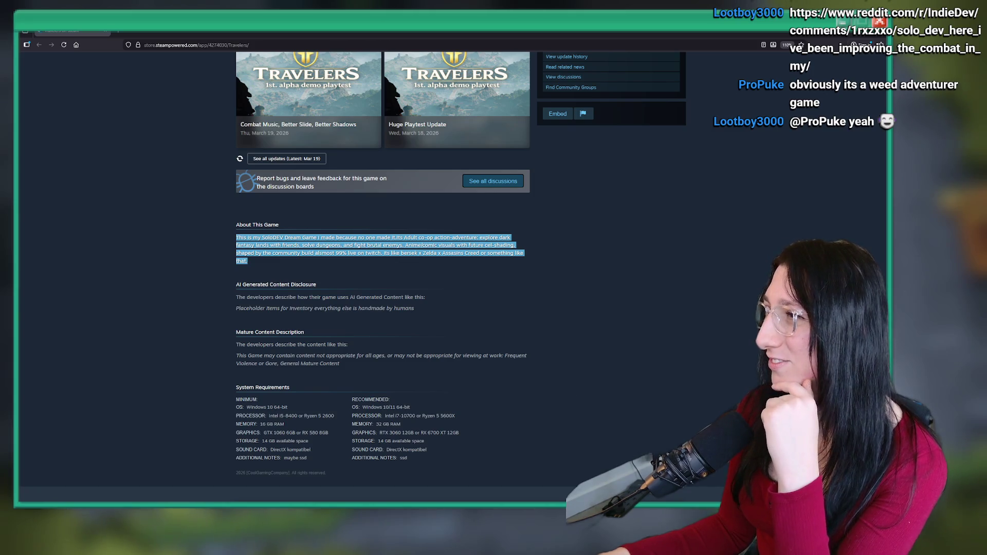
{"action": "key", "text": "alt+Left"}
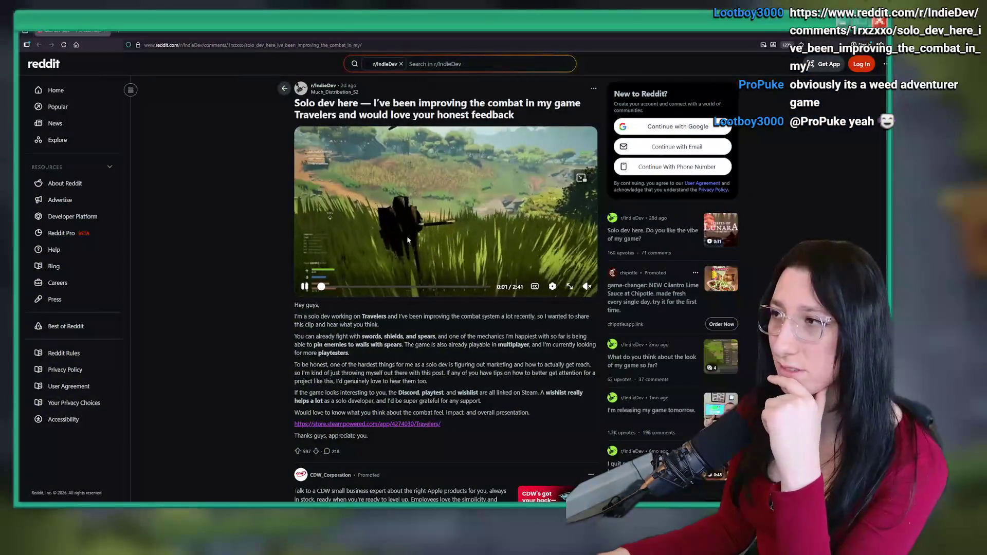
Watch the Travelers combat clip full screen, skipping to the greatsword fight, then return to Steam's page
{"action": "left_click", "coordinate": [569, 286]}
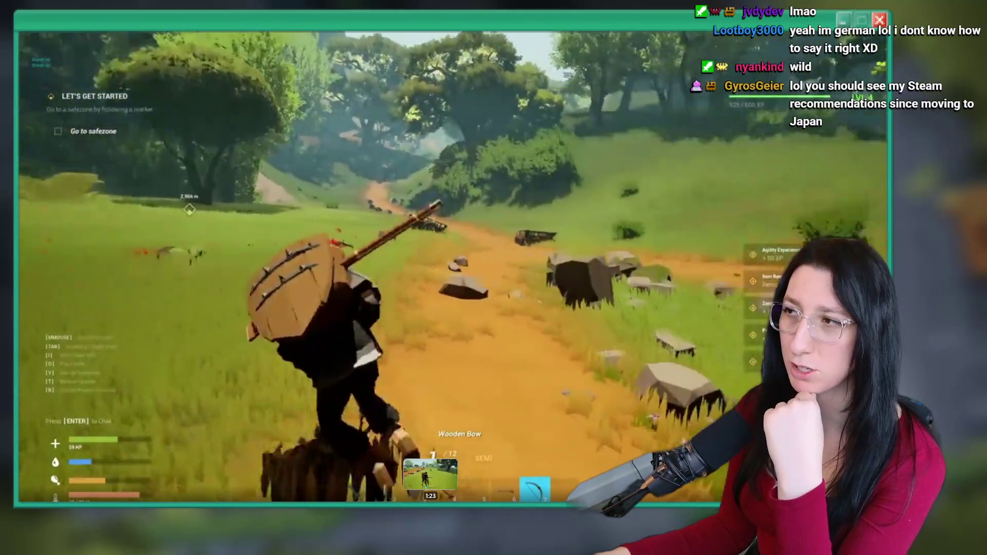
{"action": "left_click", "coordinate": [431, 500]}
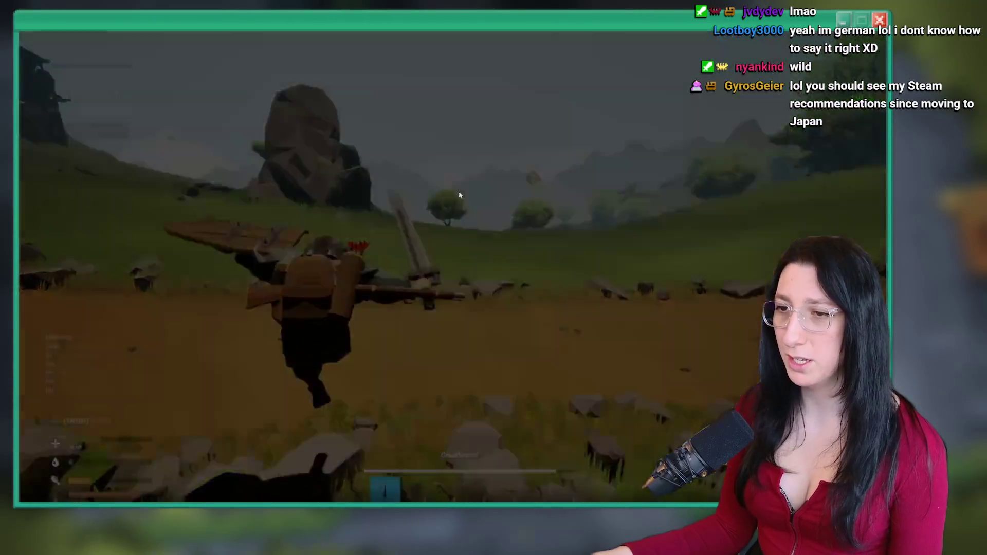
{"action": "key", "text": "Escape"}
{"action": "key", "text": "ctrl+Tab"}
{"action": "scroll", "coordinate": [750, 180], "scroll_direction": "up", "scroll_amount": 10}
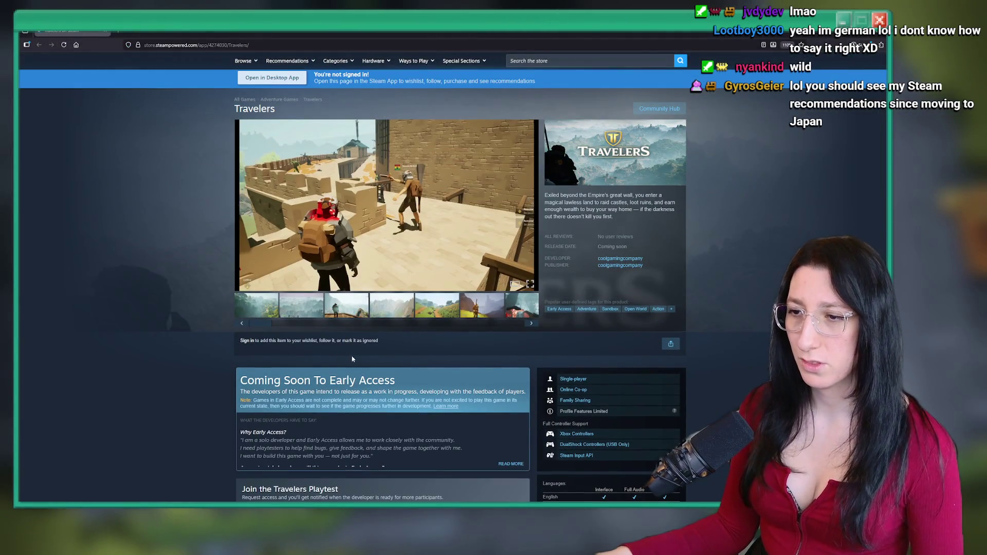
Try adding Travelers to the wishlist and dismiss the not-signed-in prompt
{"action": "scroll", "coordinate": [352, 359], "scroll_direction": "up", "scroll_amount": 1}
{"action": "scroll", "coordinate": [360, 365], "scroll_direction": "down", "scroll_amount": 5}
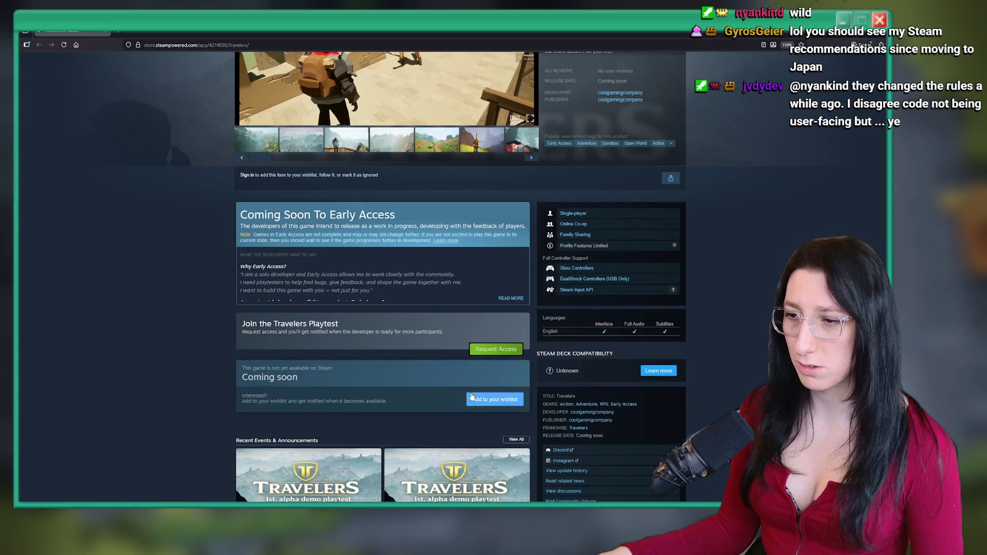
{"action": "left_click", "coordinate": [472, 398]}
{"action": "left_click", "coordinate": [546, 309]}
{"action": "scroll", "coordinate": [278, 133], "scroll_direction": "up", "scroll_amount": 5}
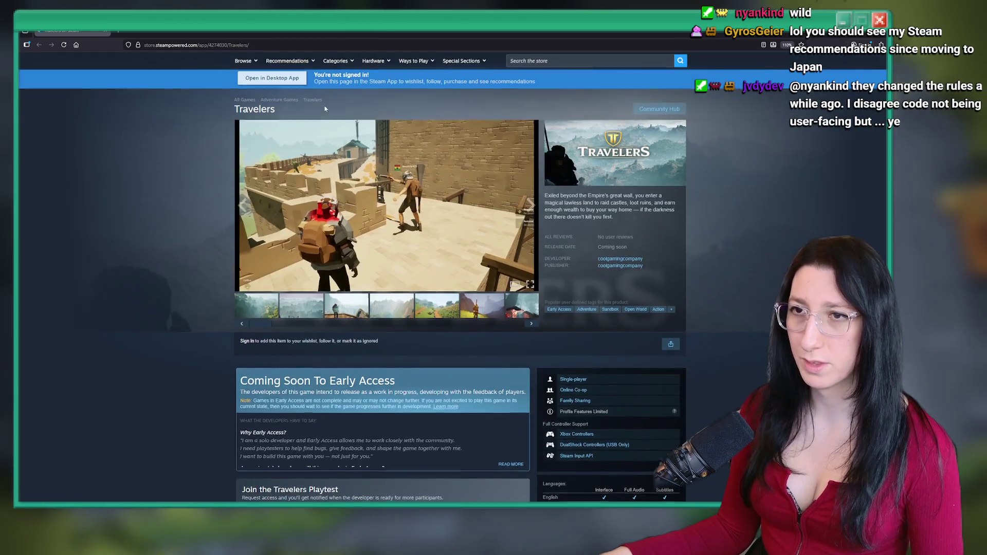
Close the browser and launch Steam from a Start search for 'ste'
{"action": "key", "text": "alt+F4"}
{"action": "key", "text": "super"}
{"action": "type", "text": "s"}
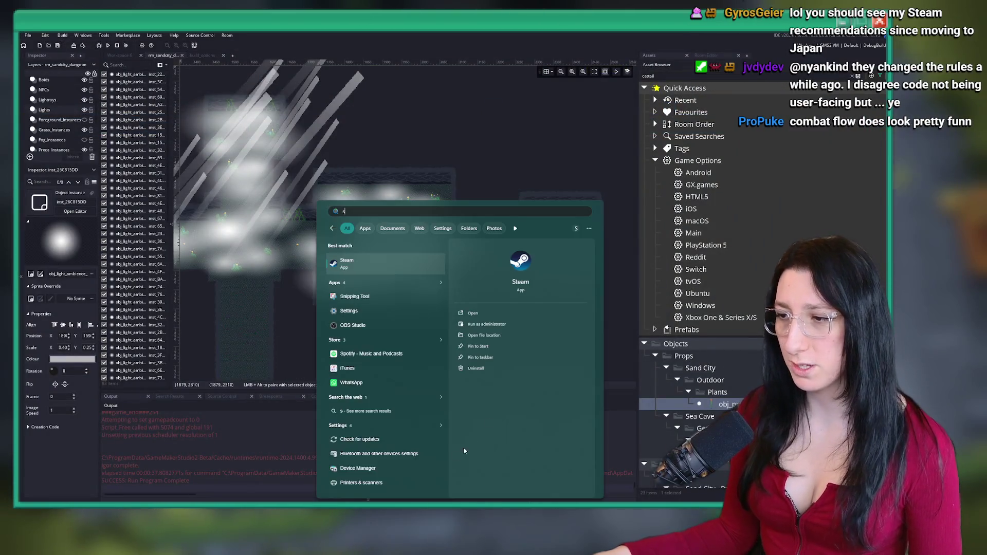
{"action": "type", "text": "te"}
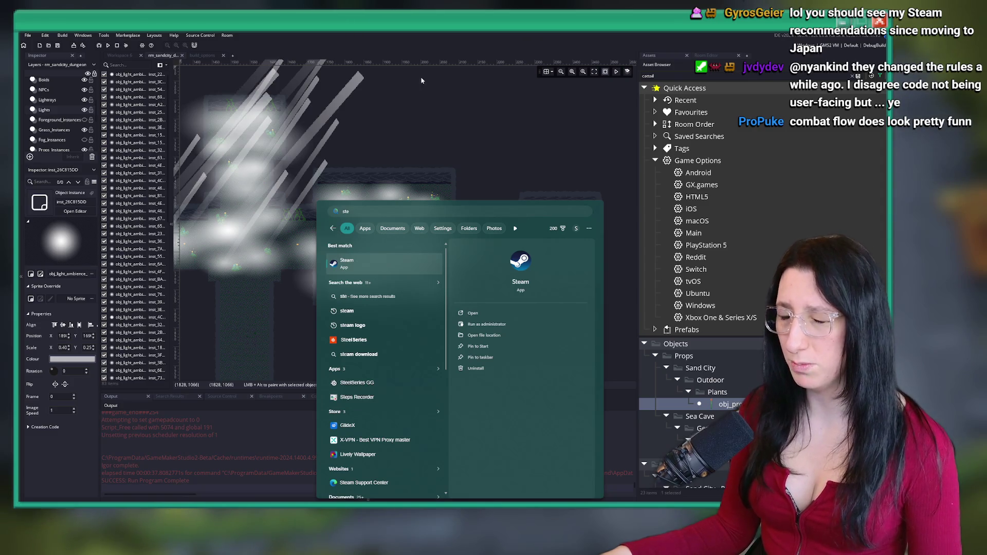
{"action": "key", "text": "Return"}
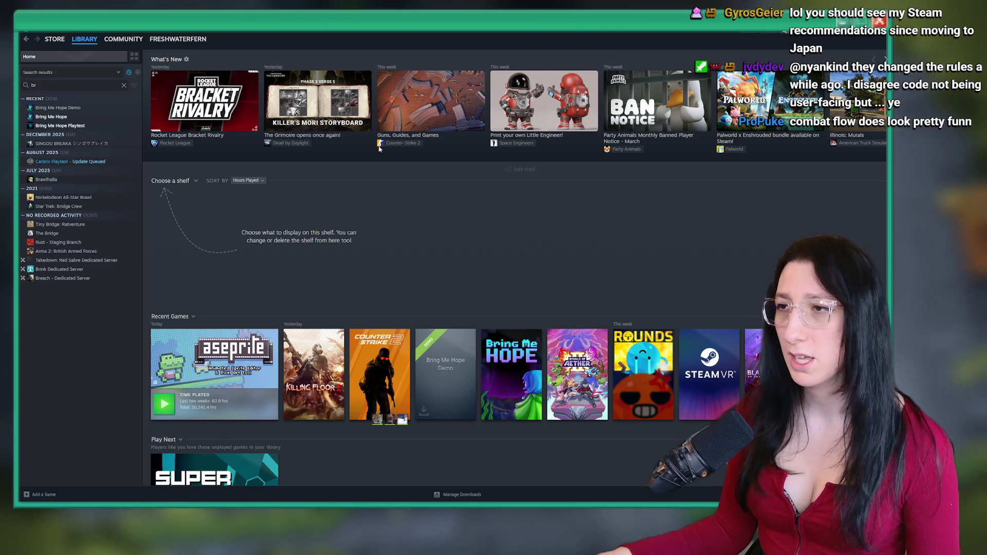
Search the Steam store for 'Travelers', add it to the wishlist, and close Steam
{"action": "left_click", "coordinate": [54, 39]}
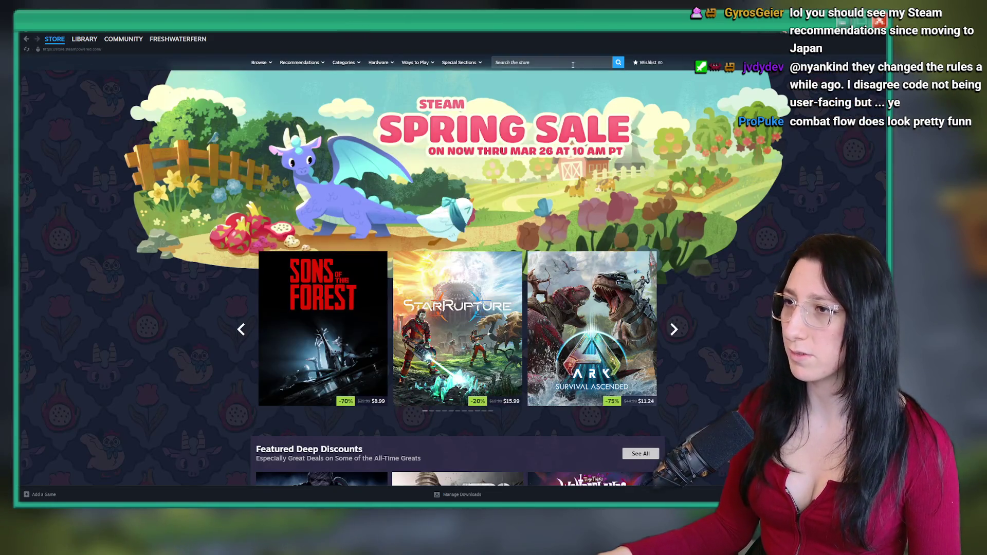
{"action": "left_click", "coordinate": [550, 62]}
{"action": "type", "text": "Travelers"}
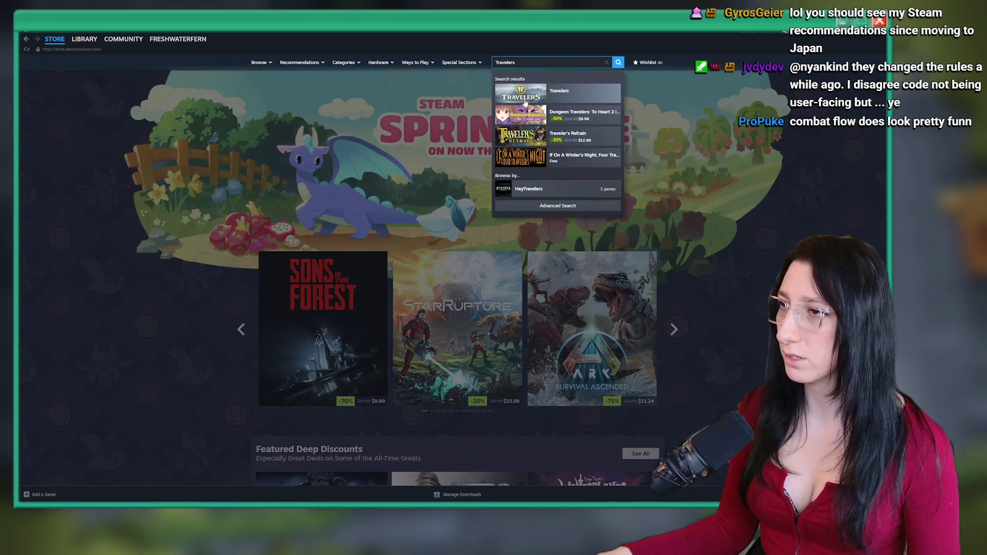
{"action": "left_click", "coordinate": [525, 102]}
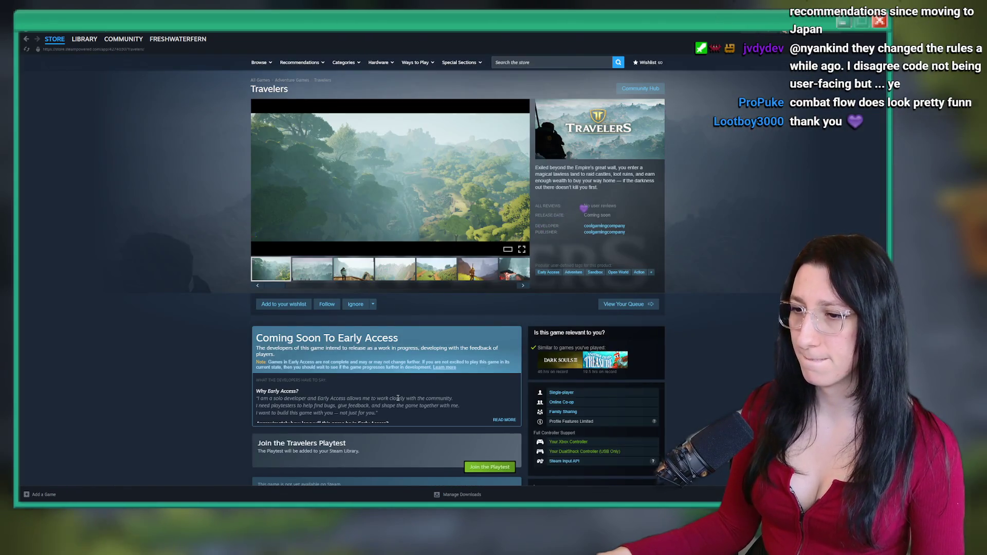
{"action": "scroll", "coordinate": [398, 399], "scroll_direction": "down", "scroll_amount": 3}
{"action": "scroll", "coordinate": [397, 399], "scroll_direction": "up", "scroll_amount": 3}
{"action": "left_click", "coordinate": [284, 304]}
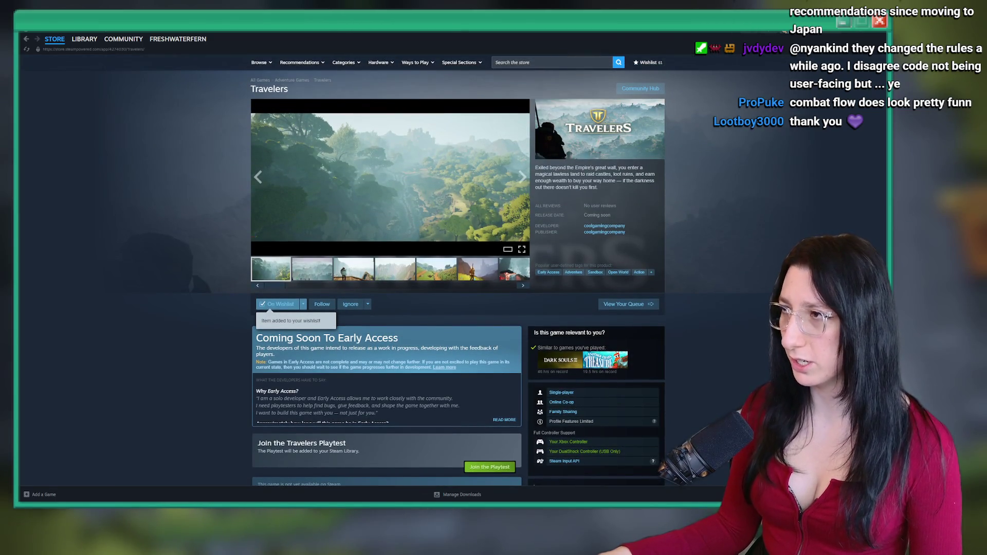
{"action": "key", "text": "alt+F4"}
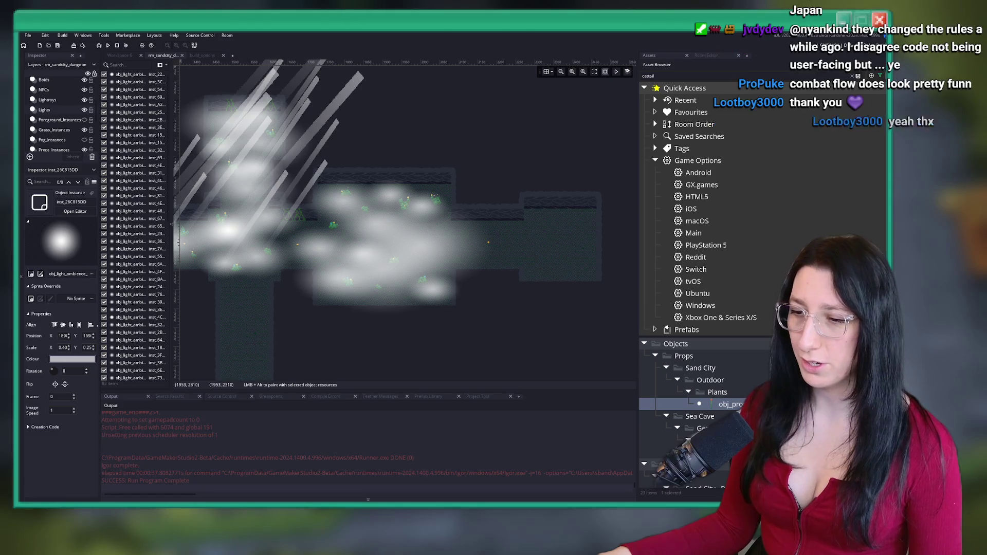
Bring Steam back up via a Start search for 'steam' and focus the store search
{"action": "key", "text": "super"}
{"action": "type", "text": "steam"}
{"action": "key", "text": "Return"}
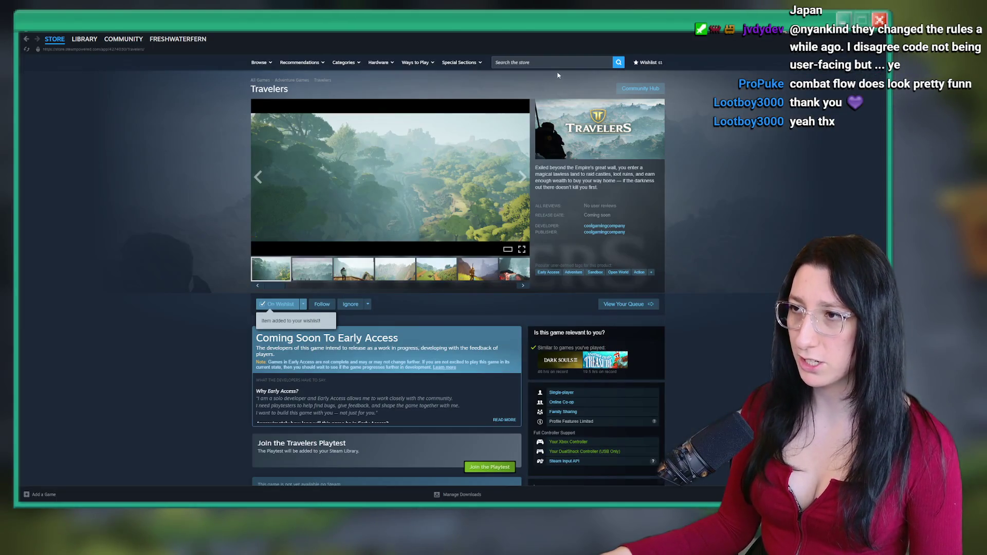
{"action": "left_click", "coordinate": [564, 63]}
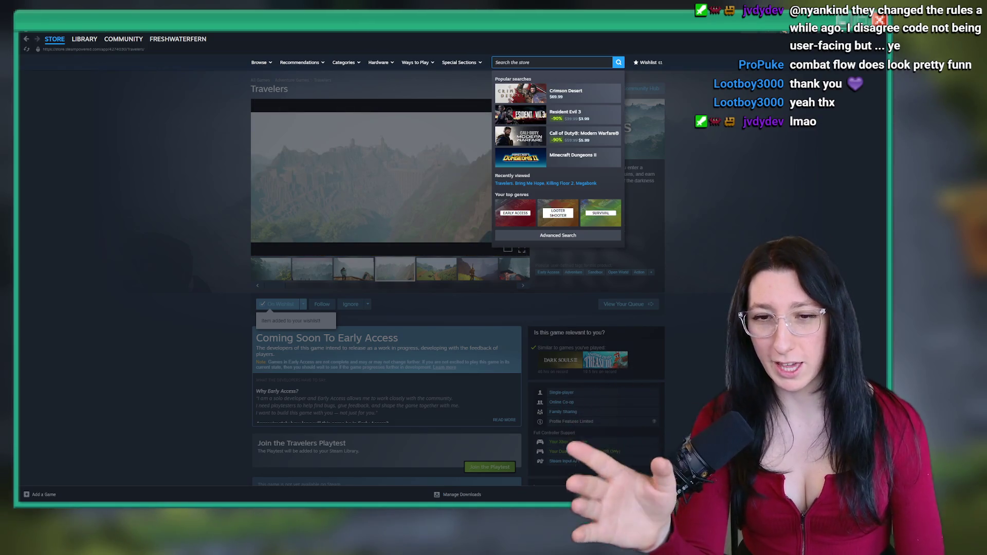
Look over the Steam games library, then return to GameMaker and select a light ray prop
{"action": "left_click", "coordinate": [84, 38]}
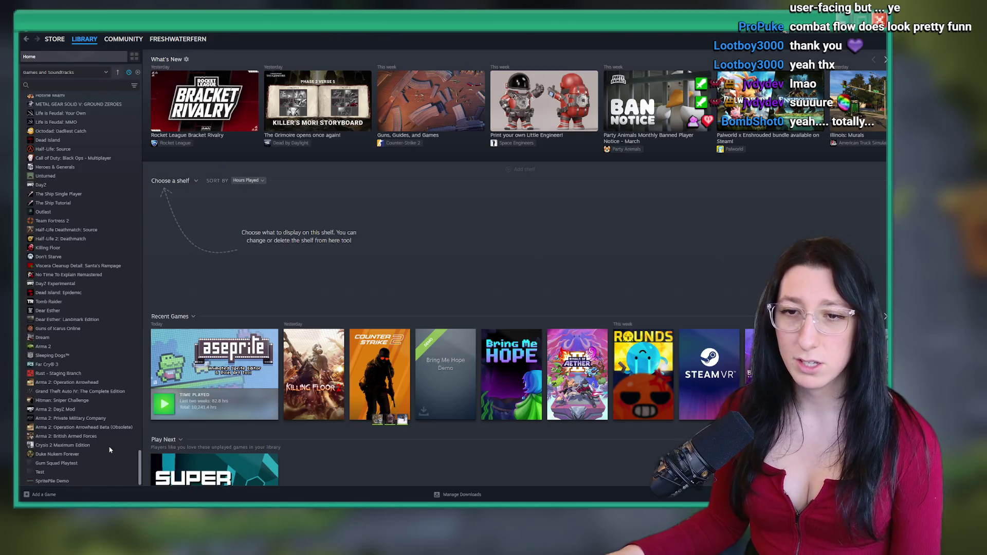
{"action": "scroll", "coordinate": [134, 183], "scroll_direction": "down", "scroll_amount": 15}
{"action": "left_click", "coordinate": [117, 72]}
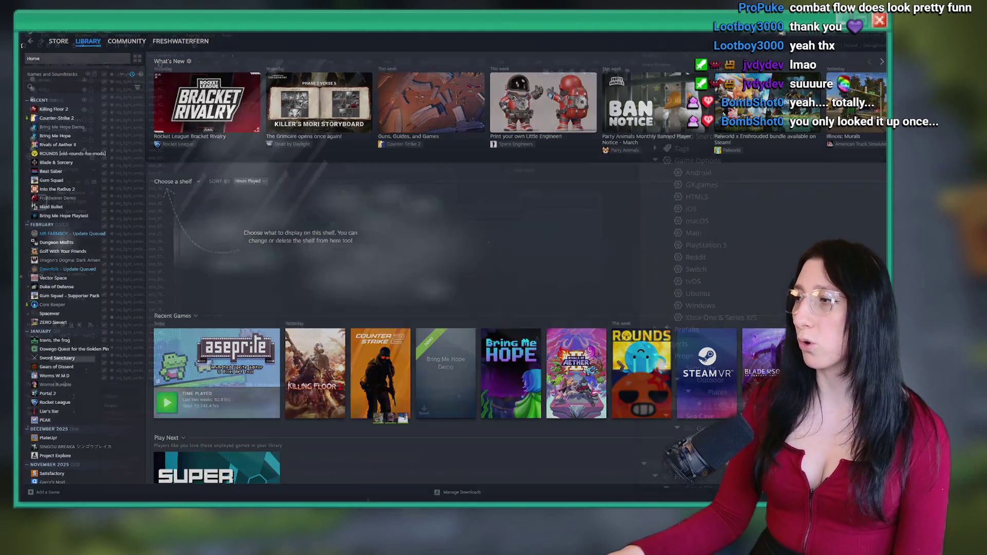
{"action": "key", "text": "alt+Tab"}
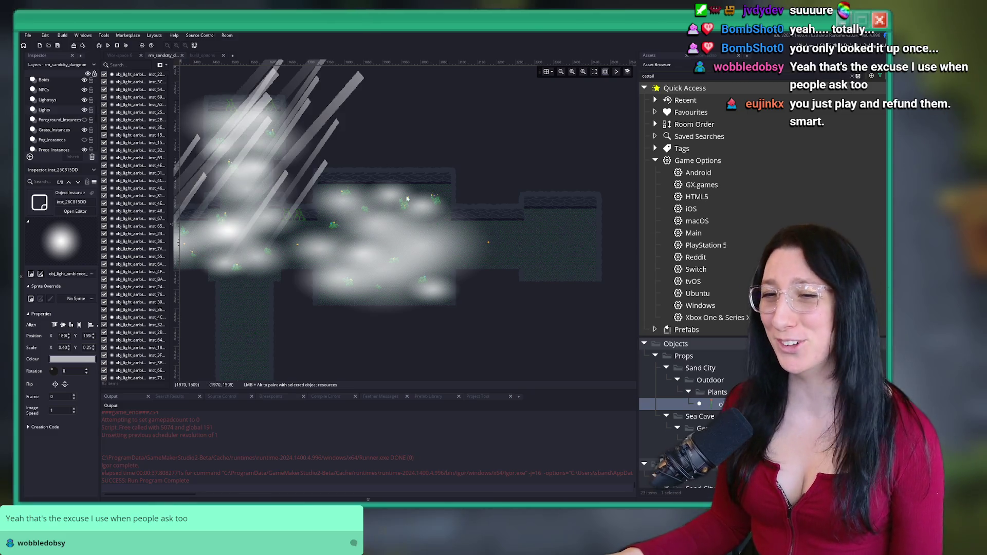
{"action": "left_click", "coordinate": [48, 100]}
Nudge a light ray up-right and place larger light-ray copies to the right over the corridor
{"action": "left_click", "coordinate": [359, 218]}
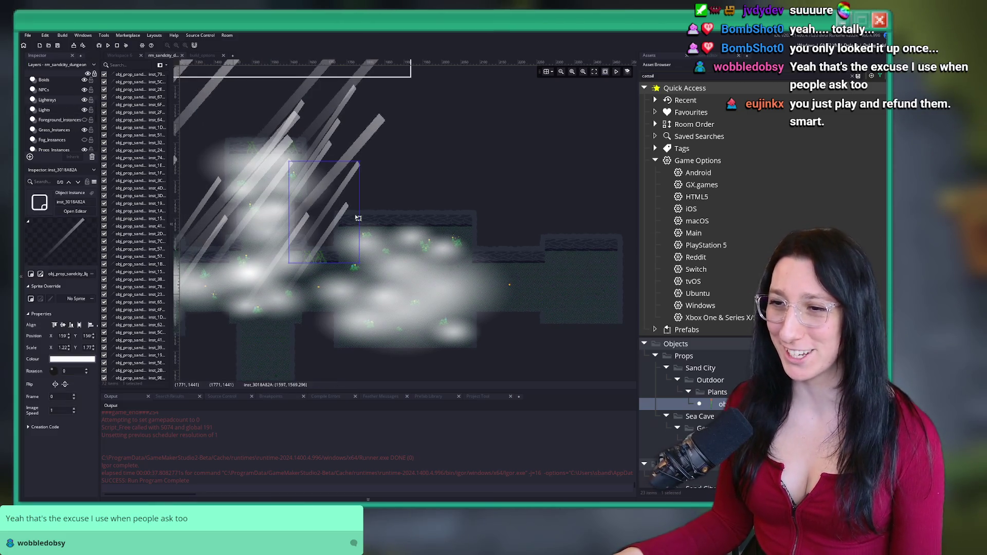
{"action": "left_click_drag", "start_coordinate": [350, 222], "coordinate": [412, 190]}
{"action": "scroll", "coordinate": [412, 194], "scroll_direction": "up", "scroll_amount": 1}
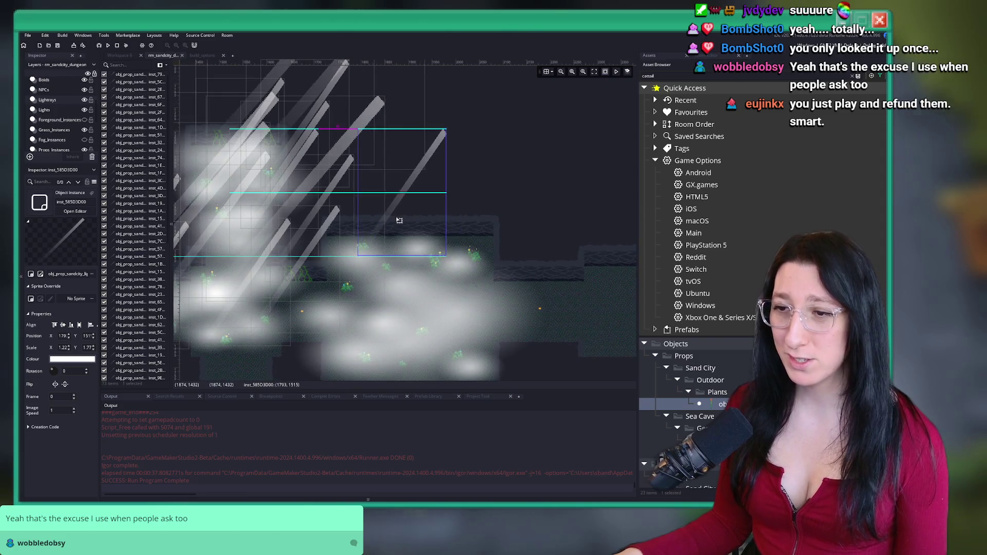
{"action": "left_click_drag", "start_coordinate": [369, 126], "coordinate": [560, 206]}
{"action": "scroll", "coordinate": [555, 253], "scroll_direction": "down", "scroll_amount": 1}
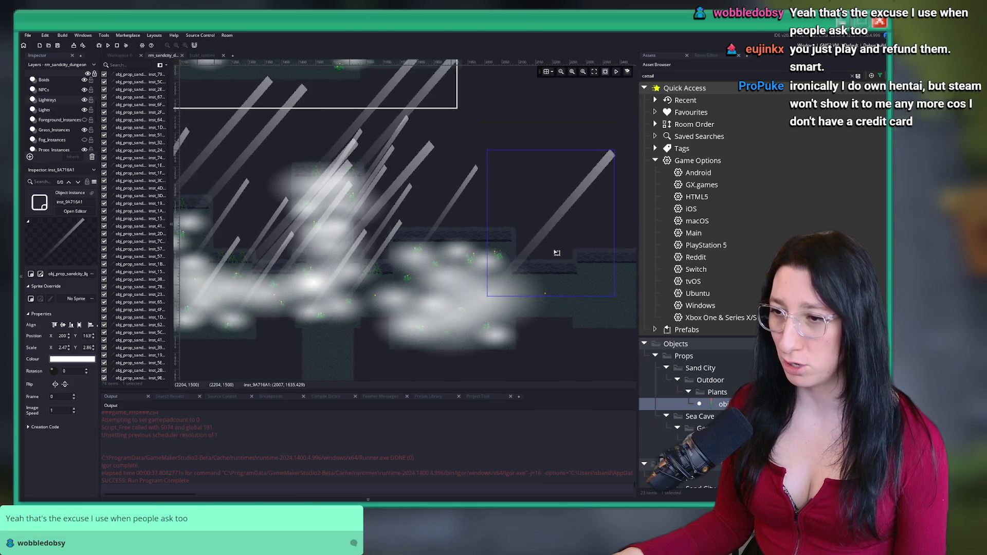
{"action": "left_click_drag", "start_coordinate": [556, 253], "coordinate": [446, 196]}
{"action": "left_click_drag", "start_coordinate": [329, 96], "coordinate": [451, 211]}
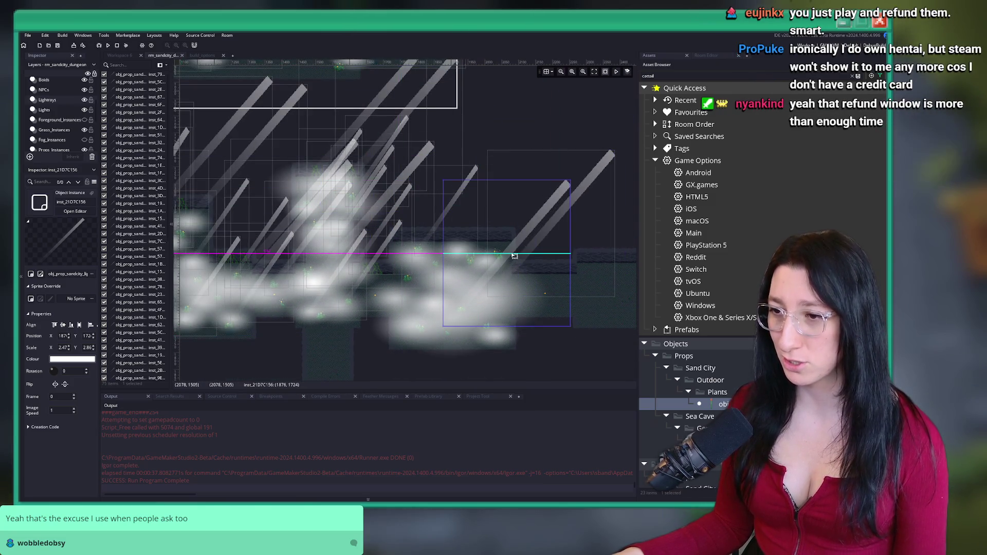
{"action": "left_click_drag", "start_coordinate": [373, 235], "coordinate": [497, 219]}
{"action": "left_click_drag", "start_coordinate": [499, 214], "coordinate": [498, 214]}
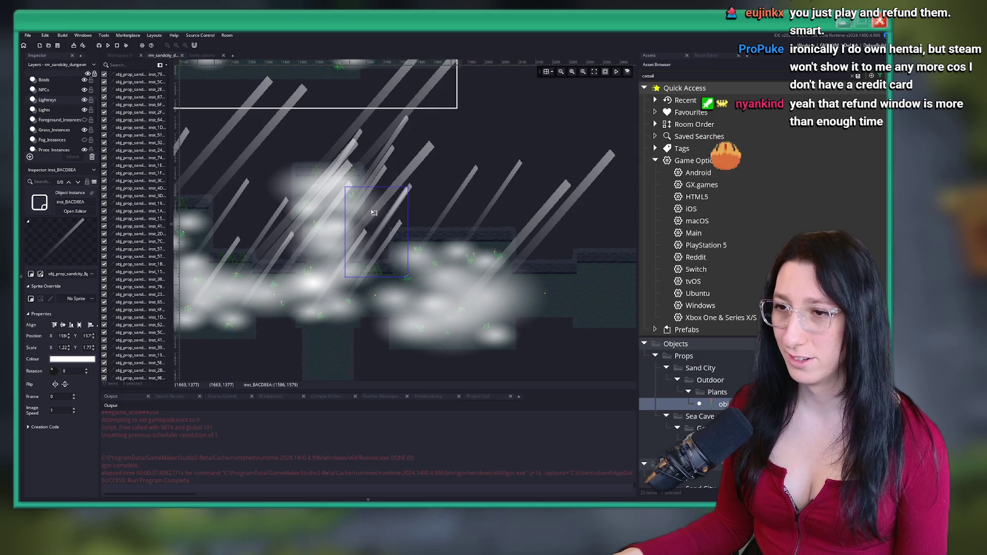
Paste several more light-ray copies, including a smaller one, and spread them along the corridor
{"action": "key", "text": "ctrl+v"}
{"action": "left_click_drag", "start_coordinate": [445, 278], "coordinate": [524, 272]}
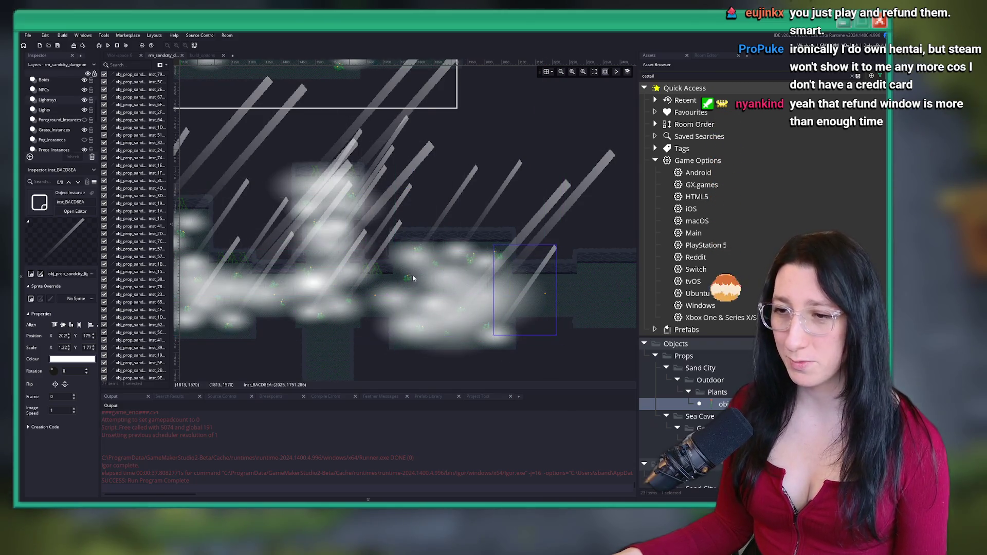
{"action": "key", "text": "ctrl+v"}
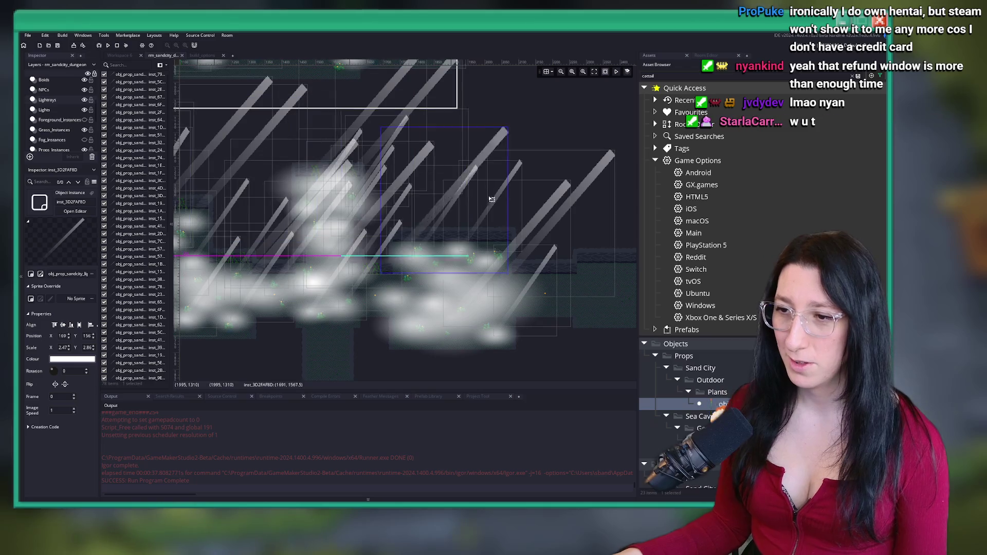
{"action": "key", "text": "ctrl+v"}
{"action": "mouse_move", "coordinate": [535, 238]}
{"action": "left_mouse_down"}
{"action": "mouse_move", "coordinate": [367, 205]}
{"action": "mouse_move", "coordinate": [463, 216]}
{"action": "mouse_move", "coordinate": [601, 273]}
{"action": "mouse_move", "coordinate": [393, 264]}
{"action": "mouse_move", "coordinate": [472, 291]}
{"action": "left_mouse_up"}
{"action": "key", "text": "ctrl+v"}
{"action": "left_click", "coordinate": [368, 264]}
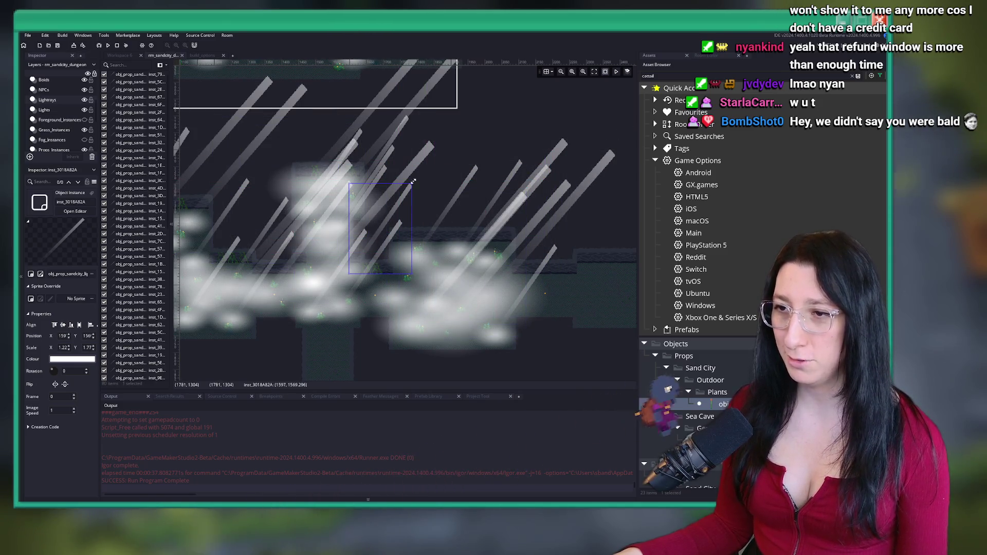
{"action": "key", "text": "ctrl+v"}
{"action": "left_click_drag", "start_coordinate": [401, 154], "coordinate": [433, 265]}
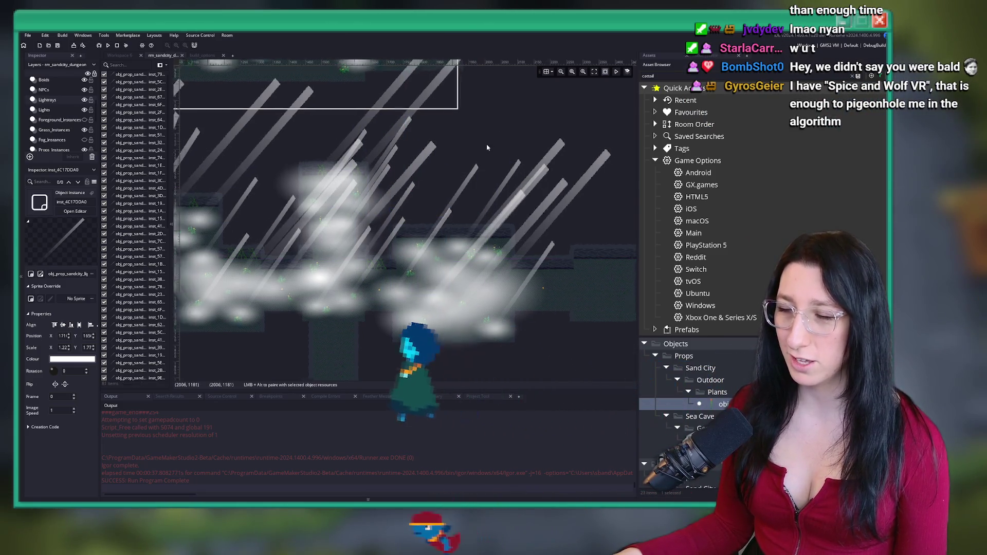
Reposition the large light ray lower and to the right
{"action": "left_click", "coordinate": [488, 146]}
{"action": "scroll", "coordinate": [430, 220], "scroll_direction": "up", "scroll_amount": 2}
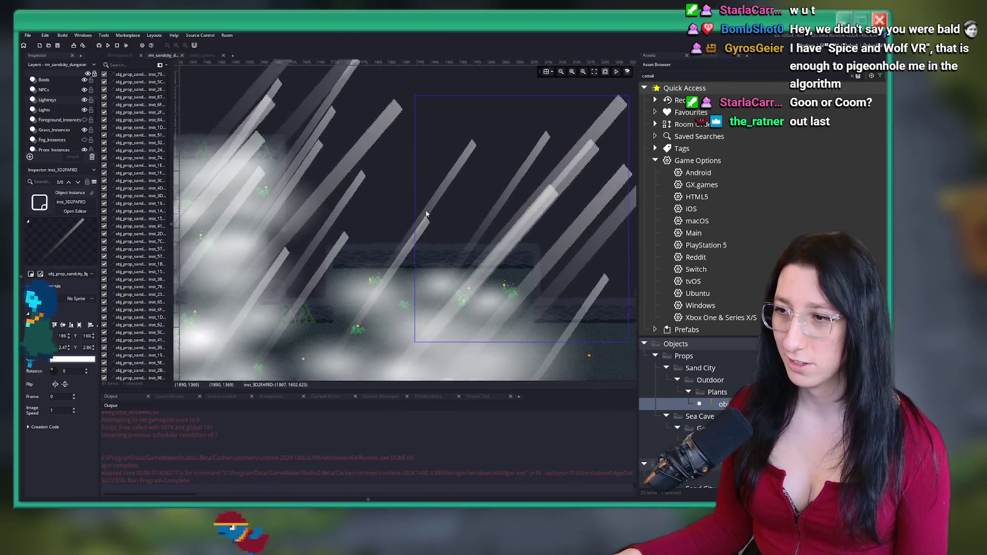
{"action": "scroll", "coordinate": [511, 211], "scroll_direction": "down", "scroll_amount": 4}
{"action": "scroll", "coordinate": [447, 188], "scroll_direction": "up", "scroll_amount": 5}
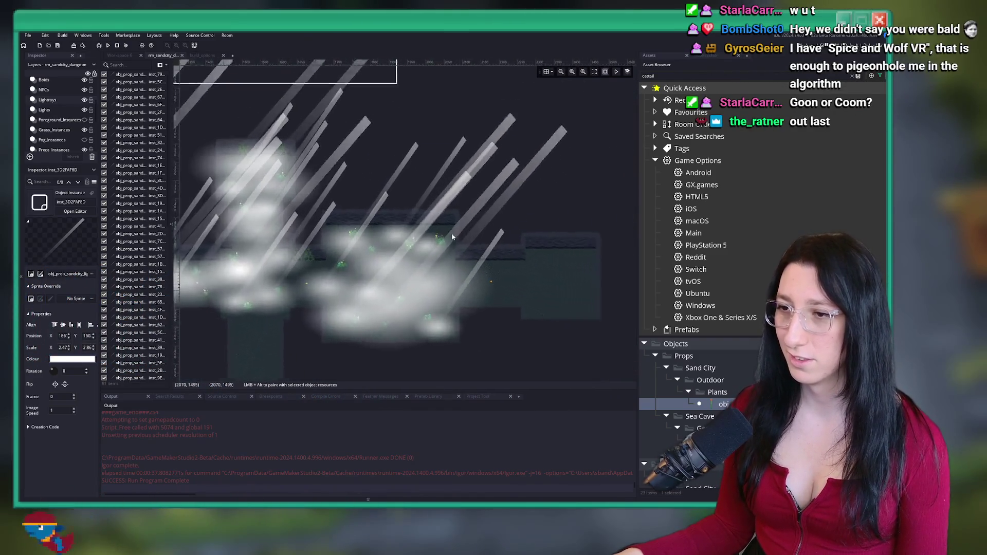
{"action": "scroll", "coordinate": [440, 193], "scroll_direction": "down", "scroll_amount": 3}
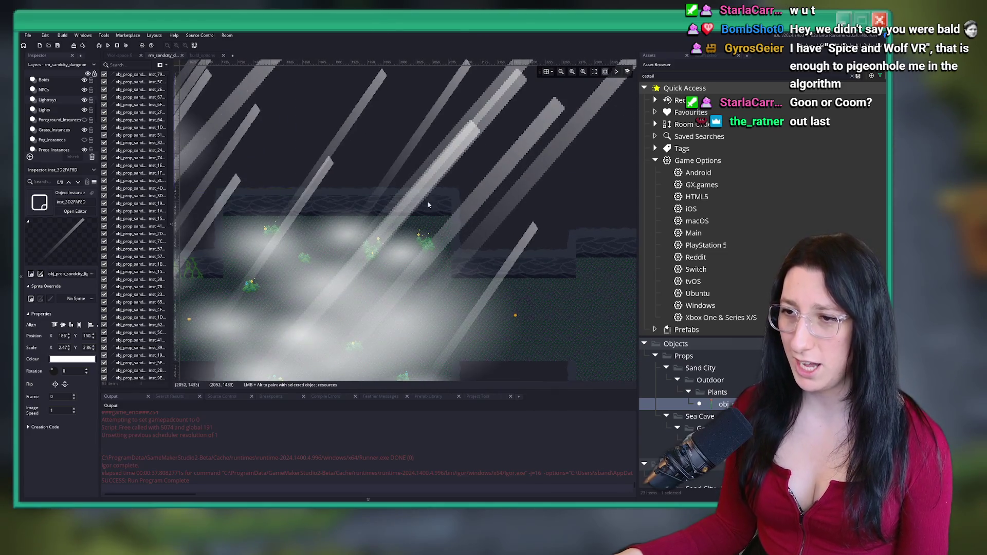
{"action": "scroll", "coordinate": [291, 140], "scroll_direction": "down", "scroll_amount": 3}
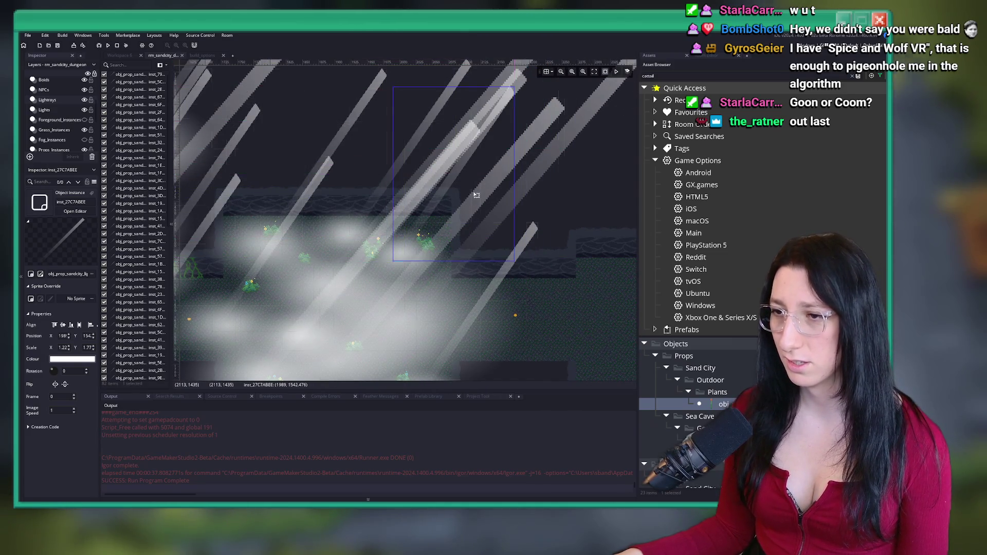
{"action": "left_click_drag", "start_coordinate": [388, 170], "coordinate": [488, 198]}
{"action": "scroll", "coordinate": [560, 179], "scroll_direction": "down", "scroll_amount": 2}
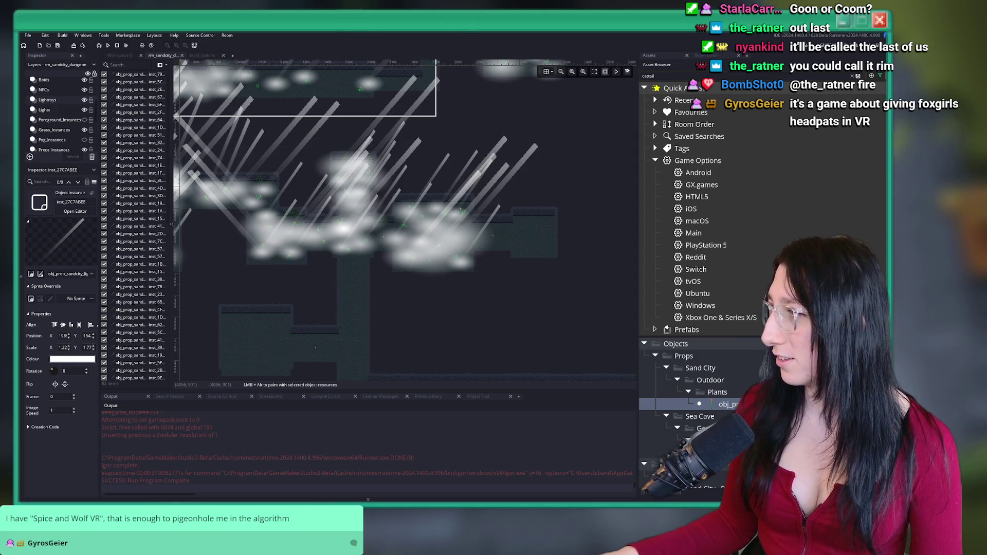
{"action": "key", "text": "alt+Tab"}
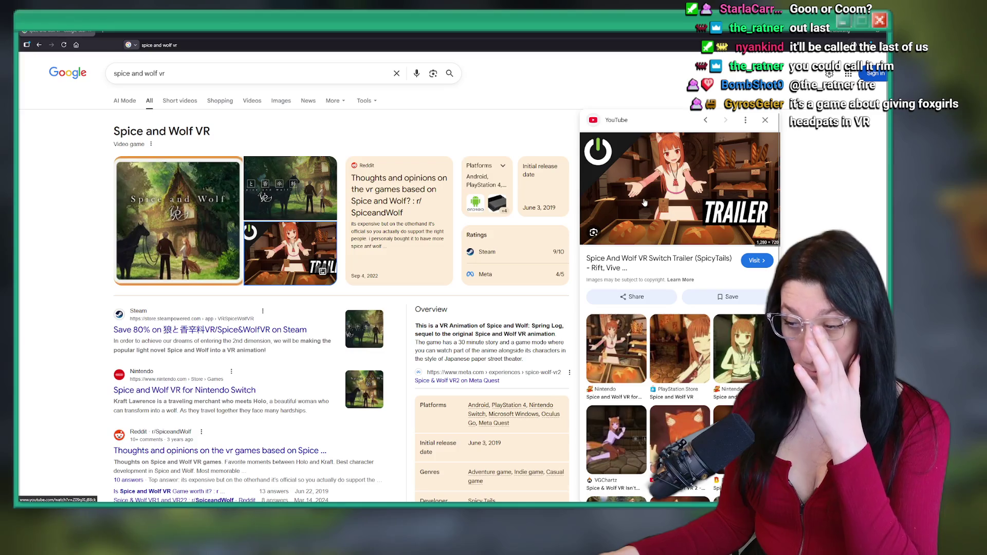
View the VGChartz and Spicy Tails images of Spice and Wolf VR, then return to GameMaker
{"action": "left_click", "coordinate": [616, 438]}
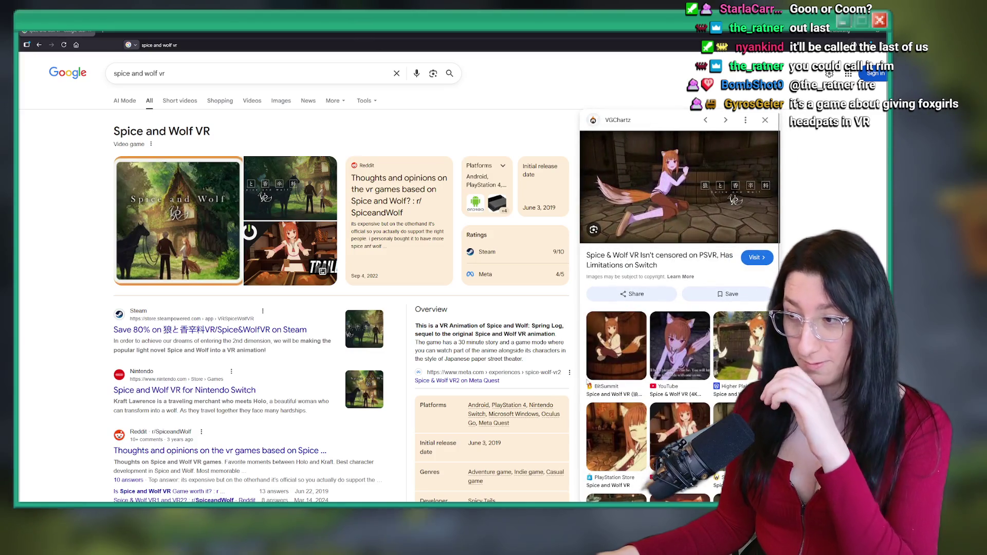
{"action": "left_click", "coordinate": [668, 413]}
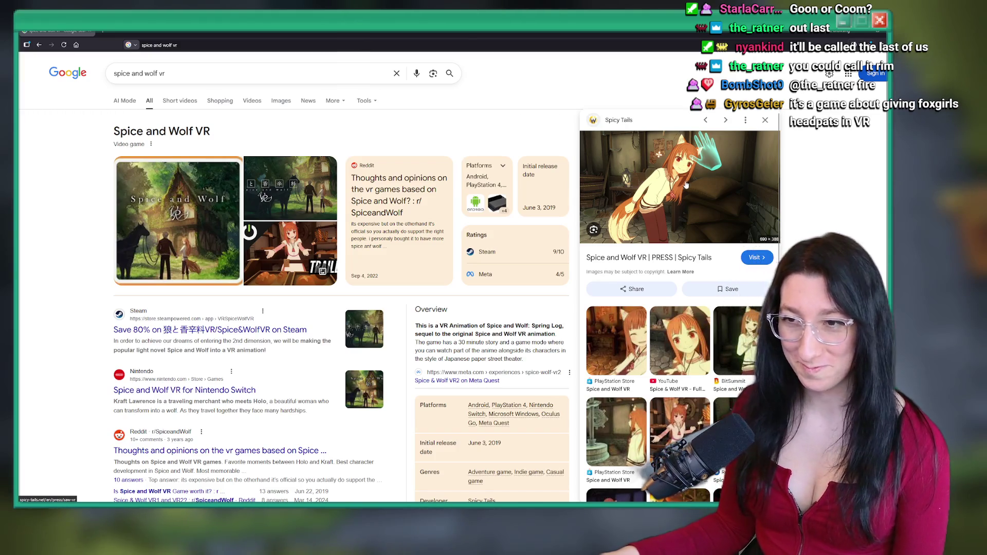
{"action": "scroll", "coordinate": [402, 314], "scroll_direction": "down", "scroll_amount": 5}
{"action": "scroll", "coordinate": [402, 314], "scroll_direction": "down", "scroll_amount": 5}
{"action": "scroll", "coordinate": [386, 304], "scroll_direction": "up", "scroll_amount": 10}
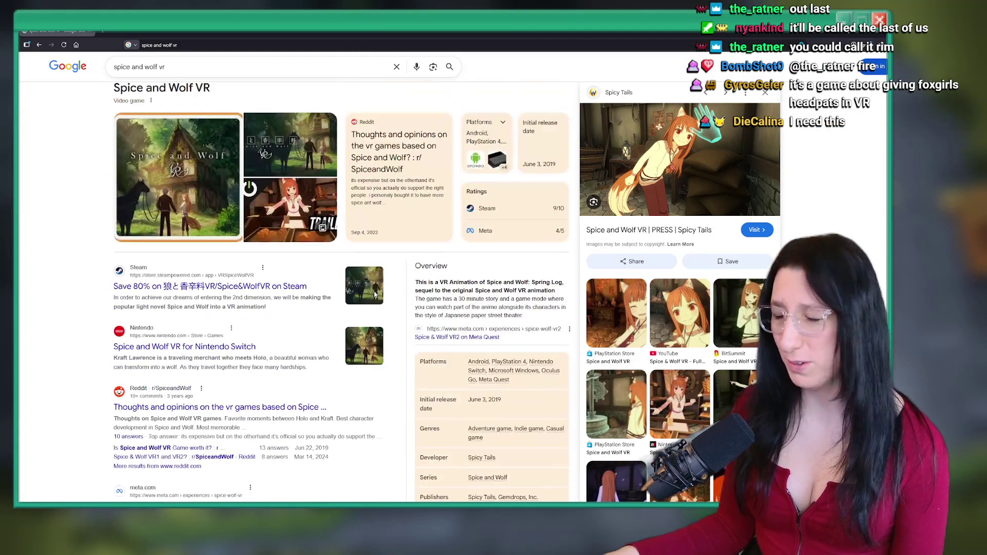
{"action": "scroll", "coordinate": [375, 294], "scroll_direction": "down", "scroll_amount": 5}
{"action": "scroll", "coordinate": [679, 308], "scroll_direction": "down", "scroll_amount": 4}
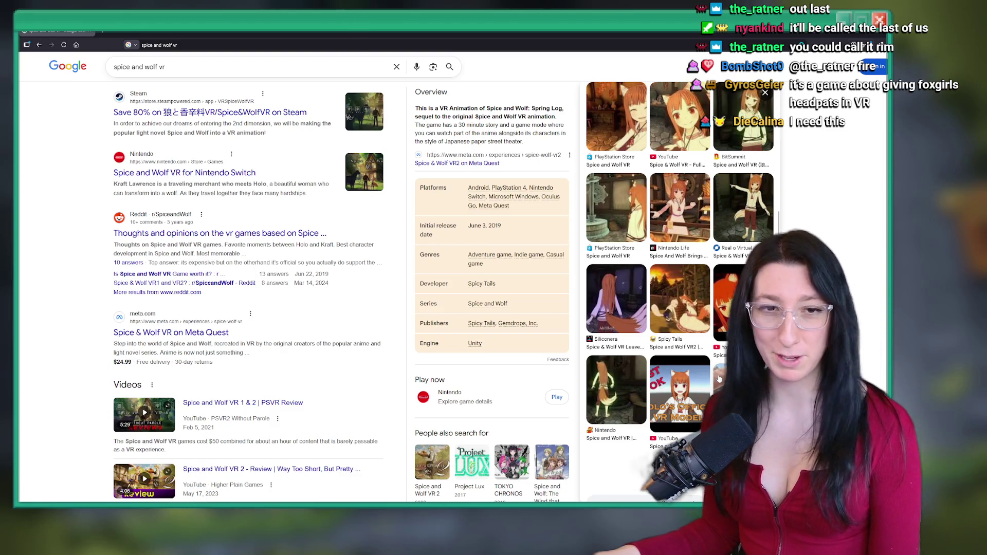
{"action": "scroll", "coordinate": [340, 308], "scroll_direction": "up", "scroll_amount": 4}
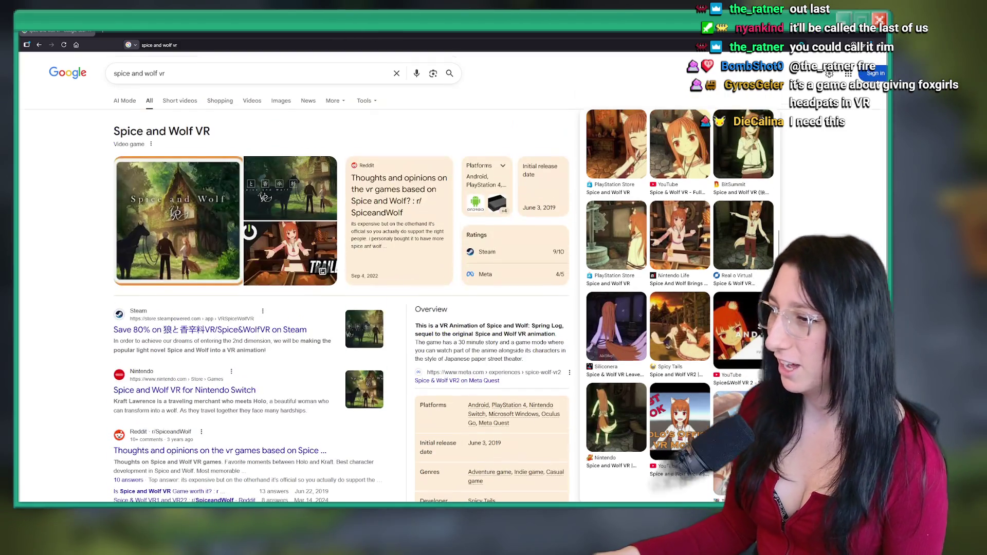
{"action": "key", "text": "alt+Tab"}
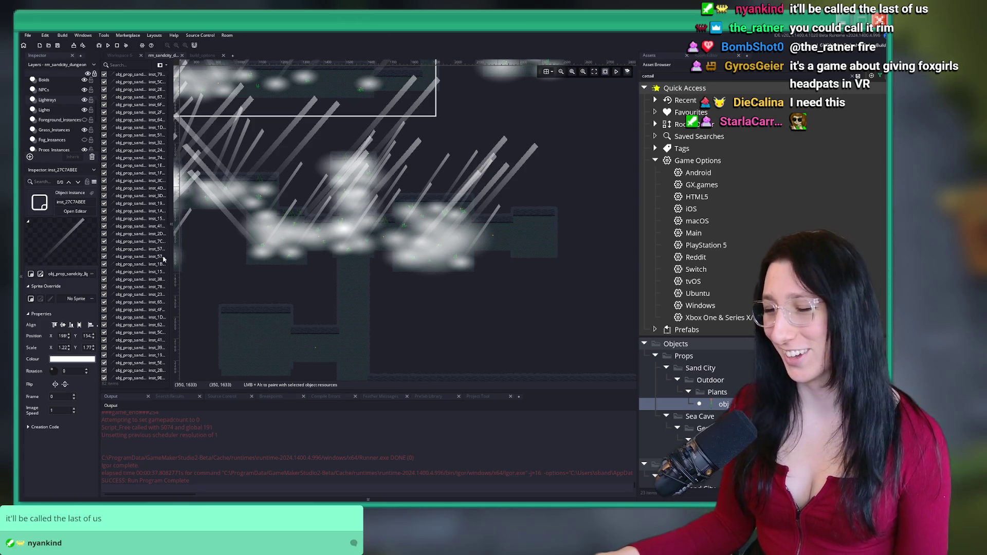
Turn off visibility of the Lightrays layer in the Layers panel
{"action": "scroll", "coordinate": [397, 230], "scroll_direction": "down", "scroll_amount": 3}
{"action": "scroll", "coordinate": [350, 165], "scroll_direction": "up", "scroll_amount": 3}
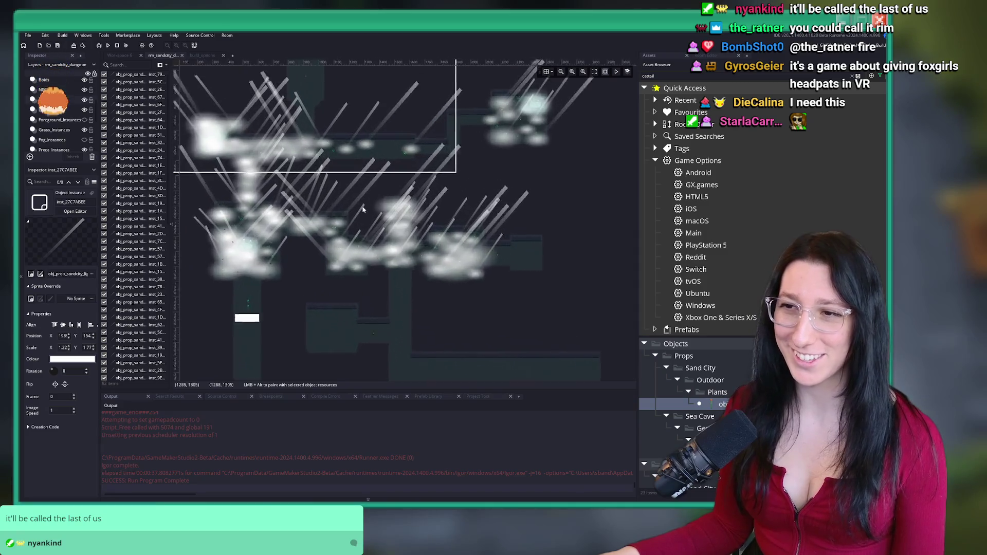
{"action": "left_click", "coordinate": [85, 99]}
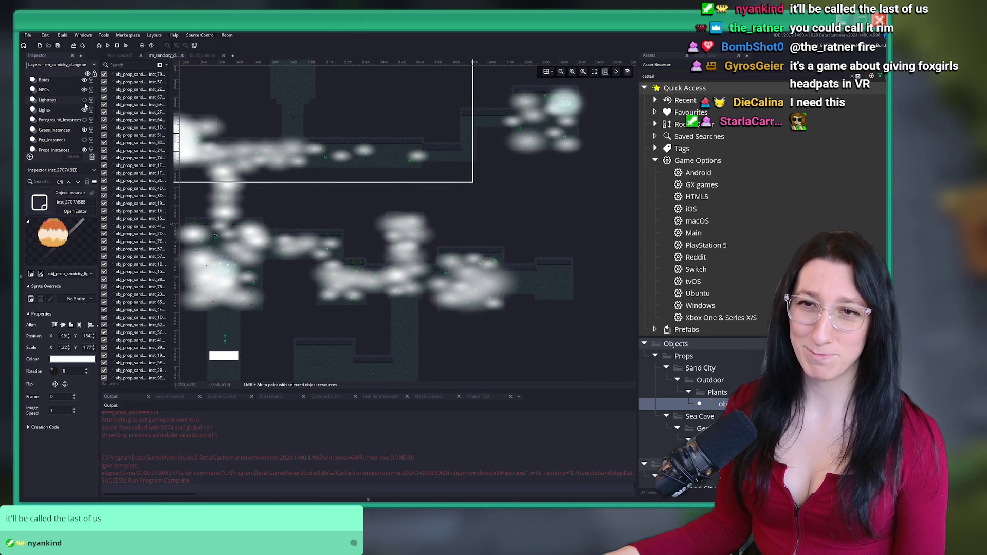
Hide the Lights layer glows and make Props_Instances the active layer
{"action": "left_click", "coordinate": [84, 110]}
{"action": "scroll", "coordinate": [65, 129], "scroll_direction": "down", "scroll_amount": 3}
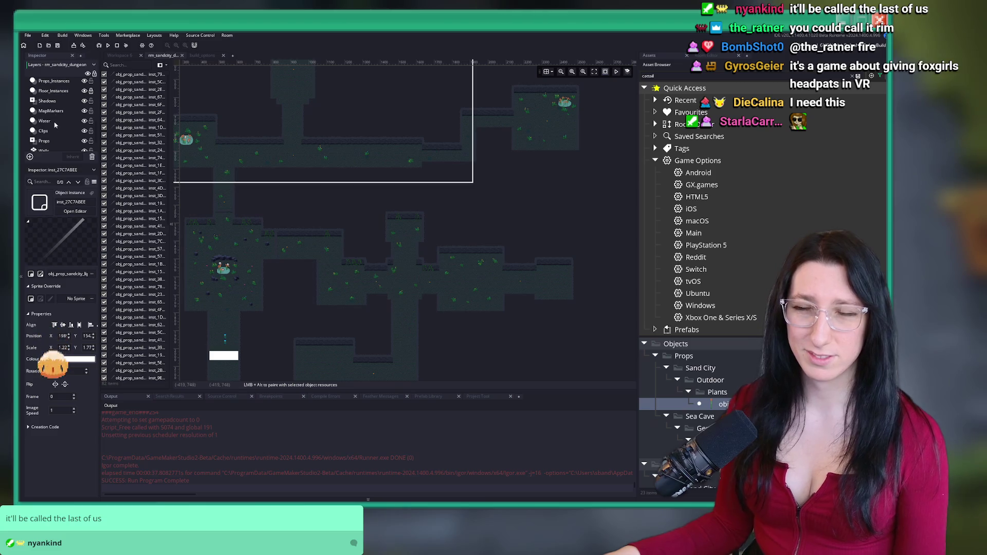
{"action": "left_click", "coordinate": [54, 81]}
{"action": "scroll", "coordinate": [397, 248], "scroll_direction": "up", "scroll_amount": 2}
{"action": "scroll", "coordinate": [397, 247], "scroll_direction": "down", "scroll_amount": 5}
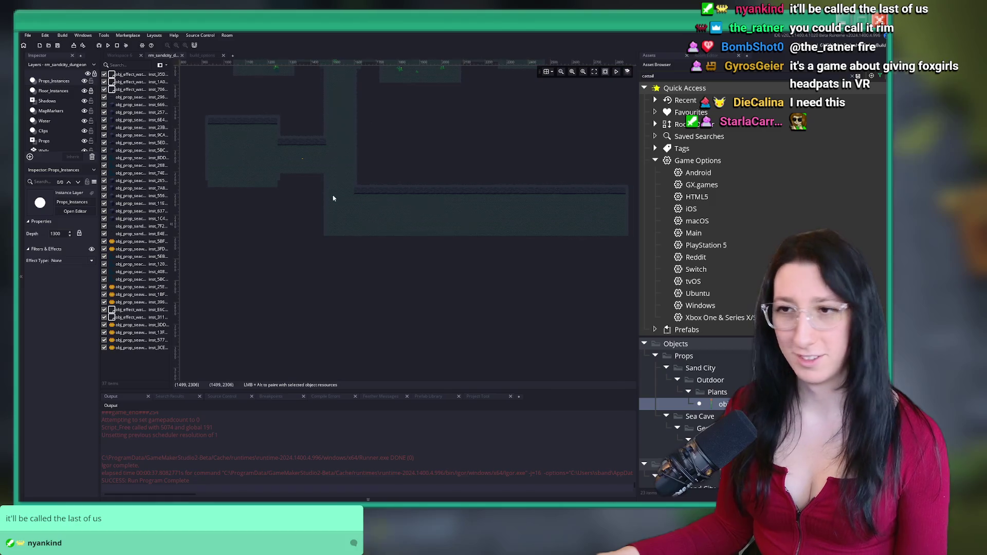
Spread the existing seaweed props rightward along the lower corridor
{"action": "left_click", "coordinate": [267, 120]}
{"action": "scroll", "coordinate": [337, 198], "scroll_direction": "down", "scroll_amount": 3}
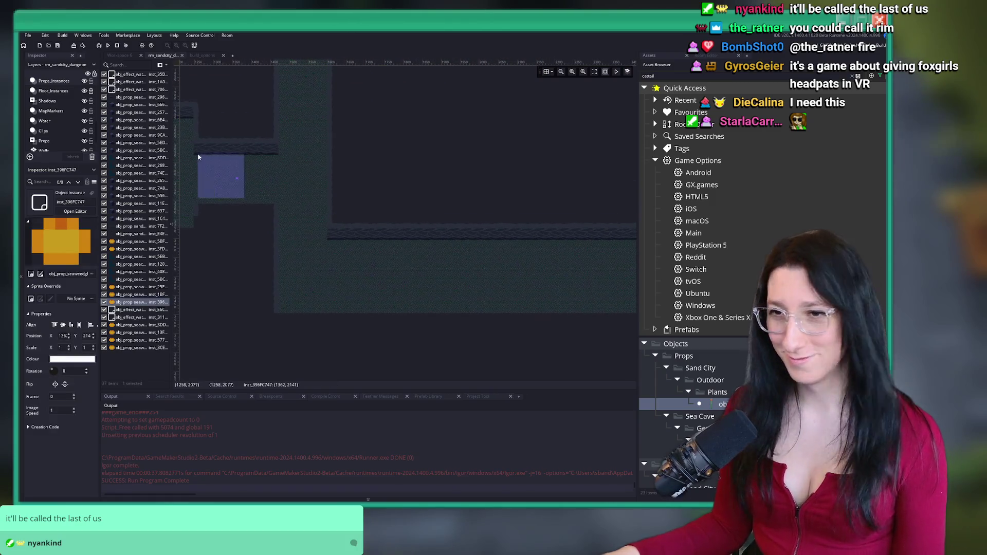
{"action": "scroll", "coordinate": [240, 181], "scroll_direction": "up", "scroll_amount": 4}
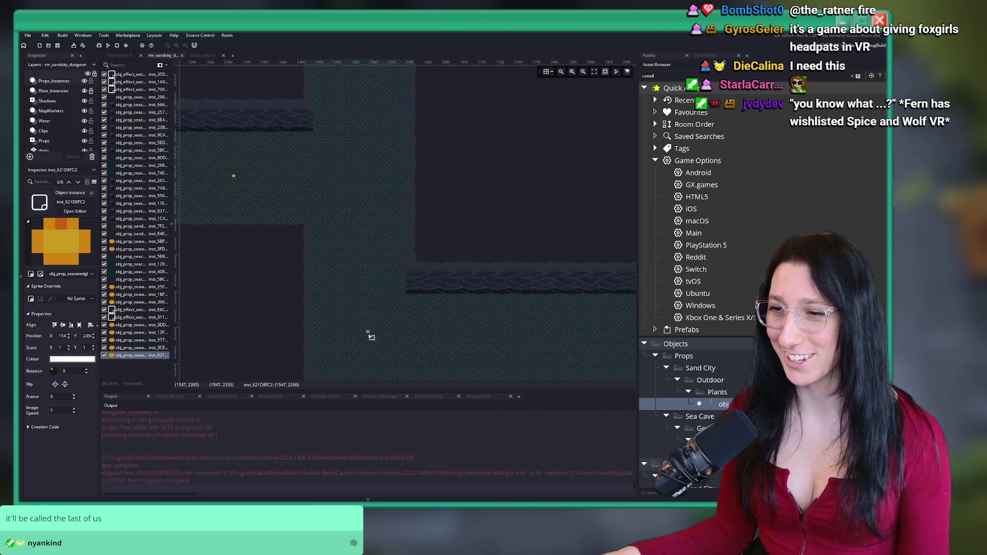
{"action": "left_click_drag", "start_coordinate": [372, 343], "coordinate": [366, 347]}
{"action": "scroll", "coordinate": [283, 238], "scroll_direction": "down", "scroll_amount": 2}
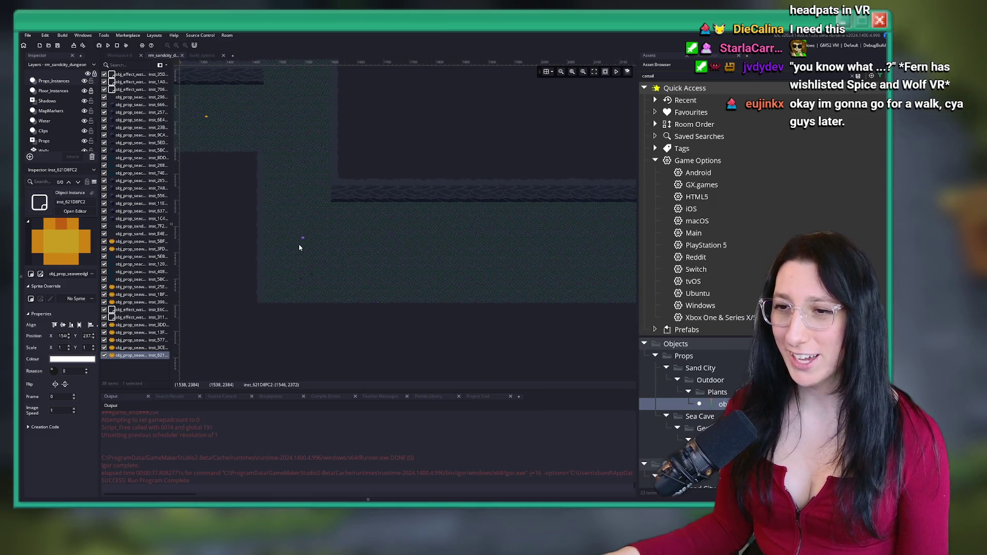
{"action": "scroll", "coordinate": [299, 247], "scroll_direction": "up", "scroll_amount": 3}
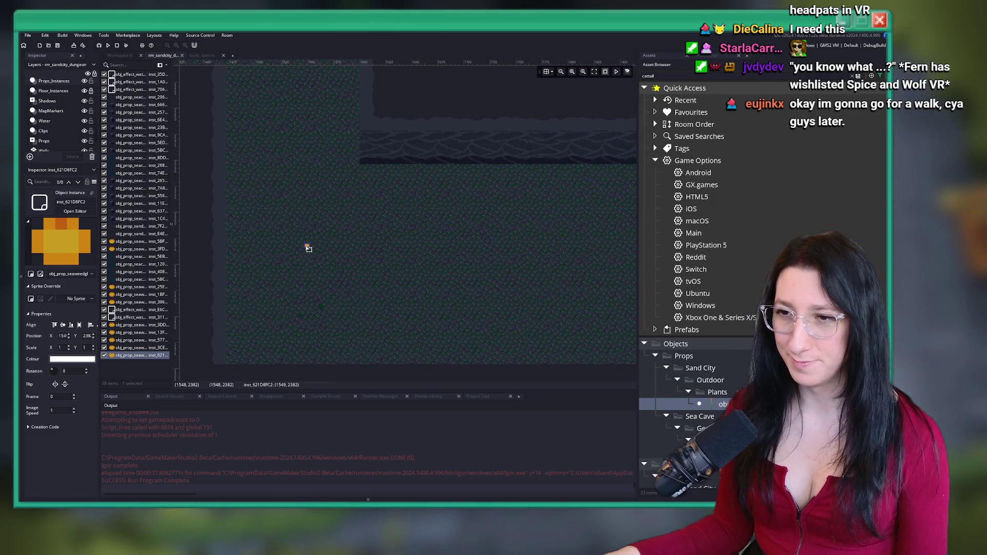
{"action": "left_click_drag", "start_coordinate": [317, 252], "coordinate": [494, 245]}
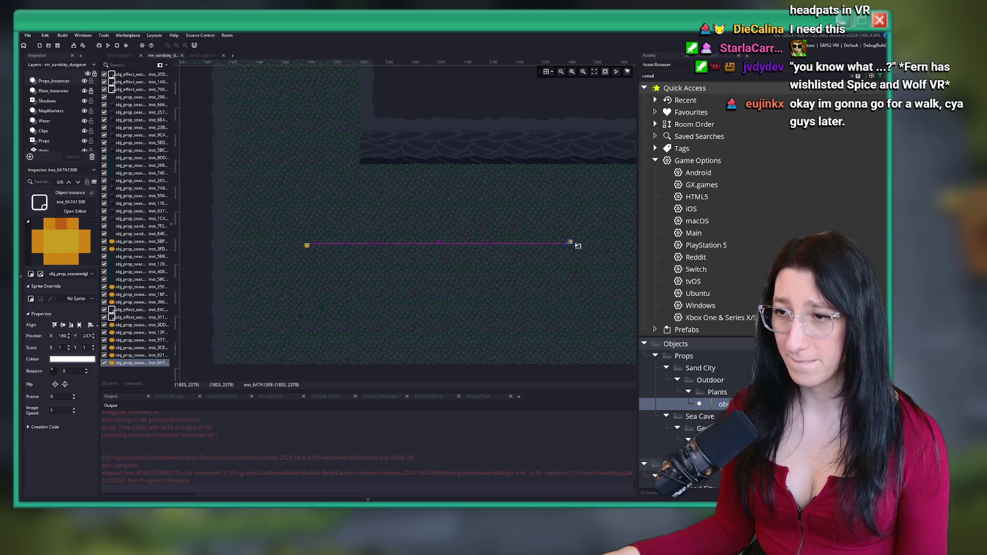
{"action": "scroll", "coordinate": [363, 238], "scroll_direction": "up", "scroll_amount": 3}
{"action": "mouse_move", "coordinate": [625, 246]}
{"action": "left_mouse_down"}
{"action": "mouse_move", "coordinate": [363, 238]}
{"action": "mouse_move", "coordinate": [428, 243]}
{"action": "left_mouse_up"}
{"action": "scroll", "coordinate": [427, 243], "scroll_direction": "down", "scroll_amount": 5}
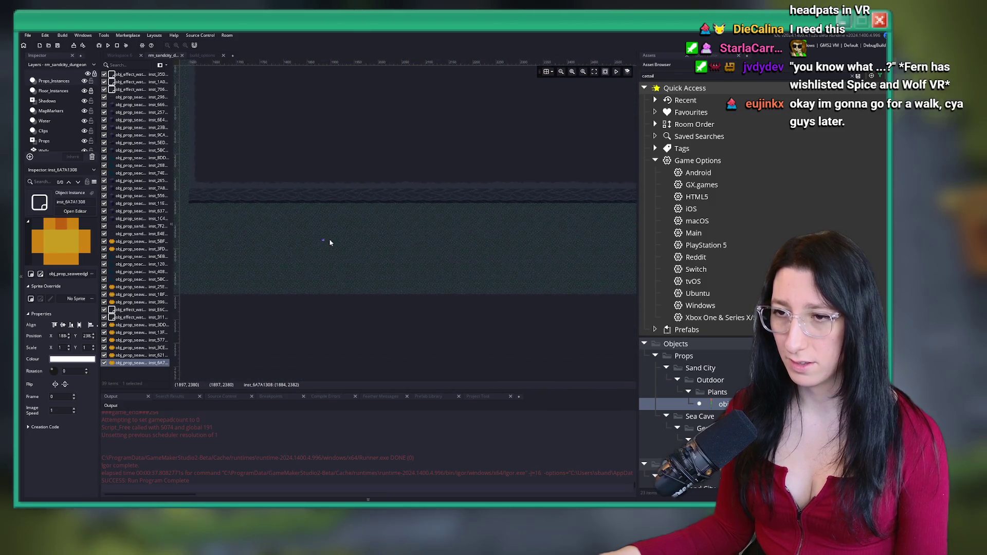
{"action": "scroll", "coordinate": [330, 243], "scroll_direction": "up", "scroll_amount": 4}
Add a new seaweed prop in the corridor and nudge it into position
{"action": "left_click", "coordinate": [331, 247], "text": "alt"}
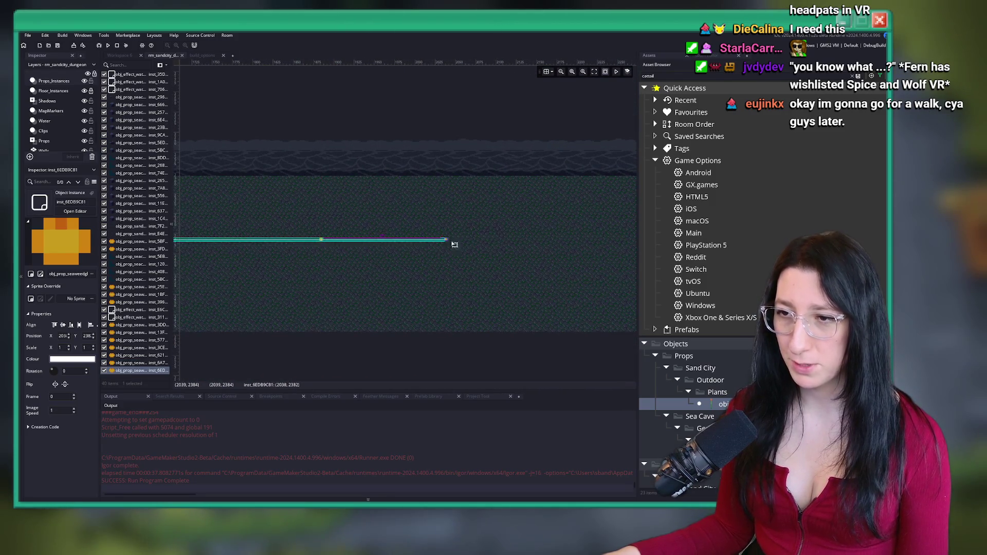
{"action": "left_click_drag", "start_coordinate": [564, 242], "coordinate": [576, 239]}
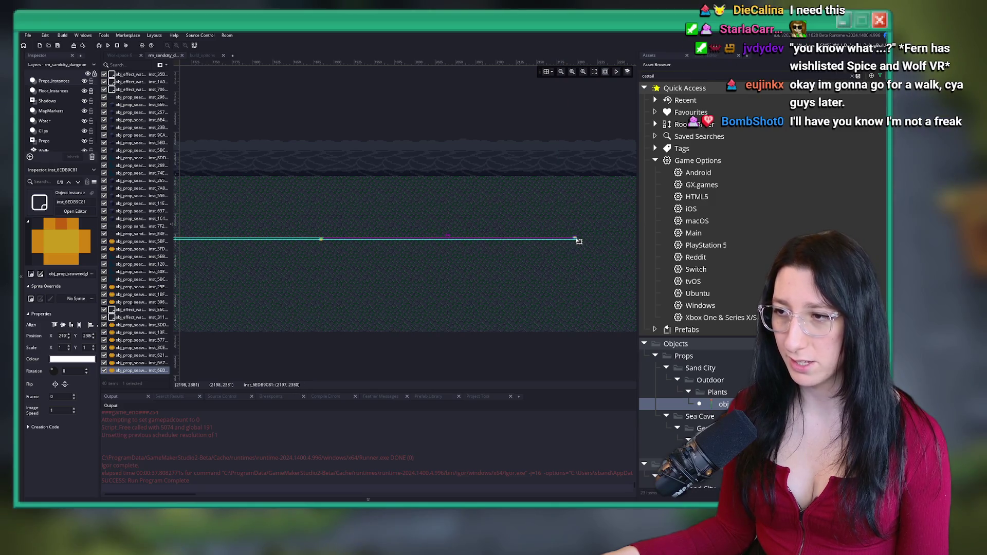
{"action": "scroll", "coordinate": [550, 250], "scroll_direction": "down", "scroll_amount": 3}
{"action": "left_click_drag", "start_coordinate": [465, 248], "coordinate": [476, 245]}
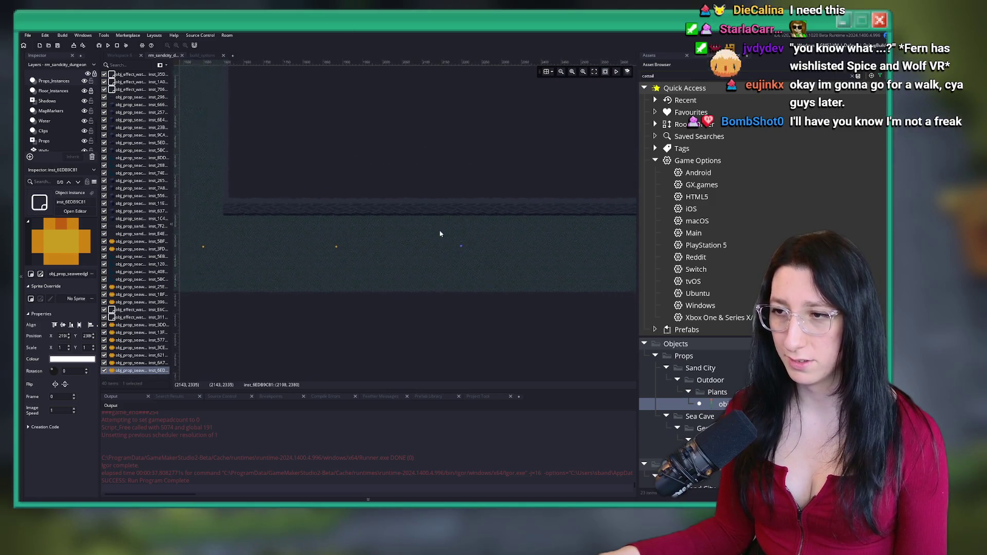
{"action": "scroll", "coordinate": [441, 231], "scroll_direction": "down", "scroll_amount": 2}
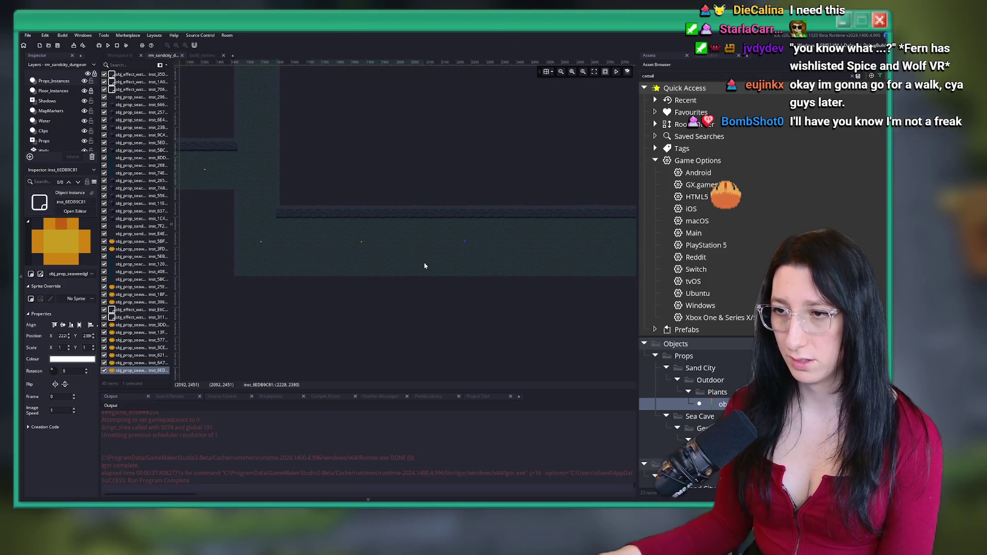
Duplicate a group of three seaweed props and move the copies toward the corridor's right end
{"action": "left_click_drag", "start_coordinate": [525, 269], "coordinate": [197, 193]}
{"action": "scroll", "coordinate": [350, 241], "scroll_direction": "right", "scroll_amount": 2}
{"action": "left_click_drag", "start_coordinate": [374, 244], "coordinate": [376, 237]}
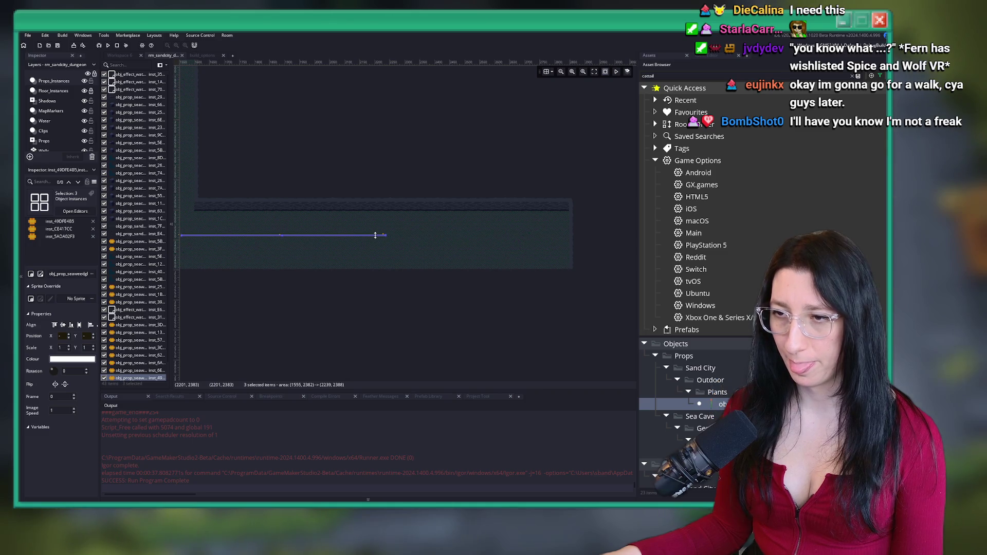
{"action": "left_click_drag", "start_coordinate": [376, 235], "coordinate": [618, 227]}
{"action": "scroll", "coordinate": [384, 236], "scroll_direction": "down", "scroll_amount": 1}
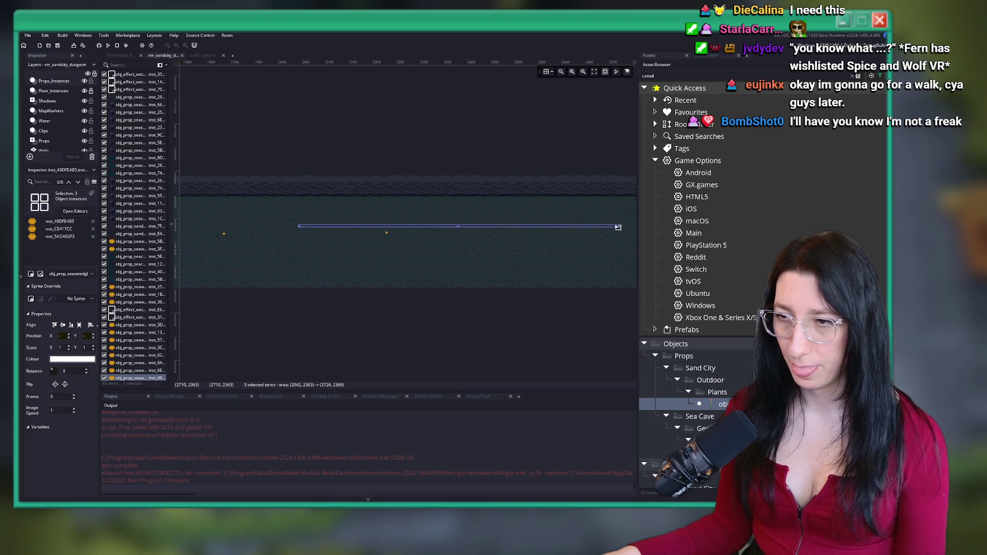
{"action": "scroll", "coordinate": [340, 226], "scroll_direction": "up", "scroll_amount": 2}
{"action": "left_click_drag", "start_coordinate": [369, 224], "coordinate": [437, 238]}
{"action": "scroll", "coordinate": [329, 267], "scroll_direction": "down", "scroll_amount": 2}
{"action": "left_click", "coordinate": [367, 263]}
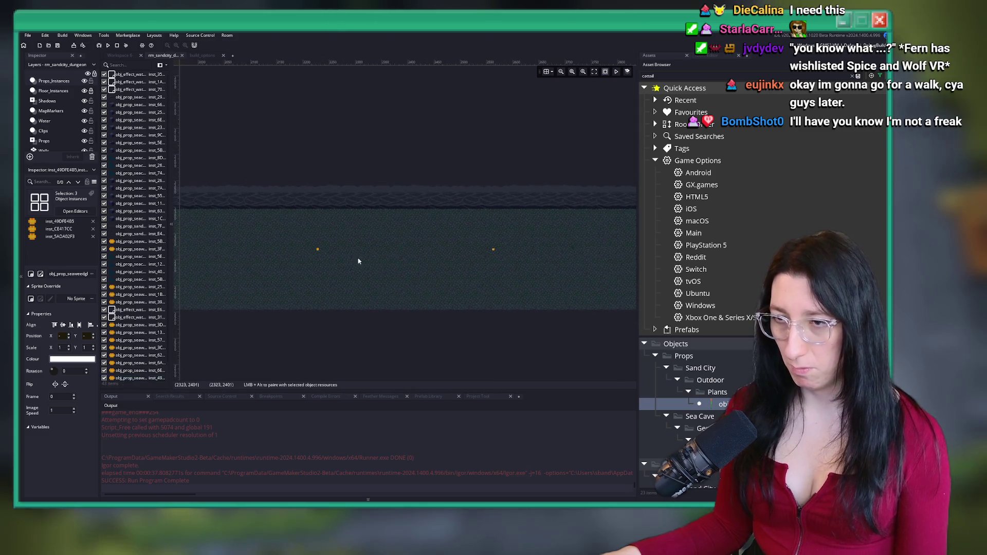
{"action": "left_click", "coordinate": [318, 251]}
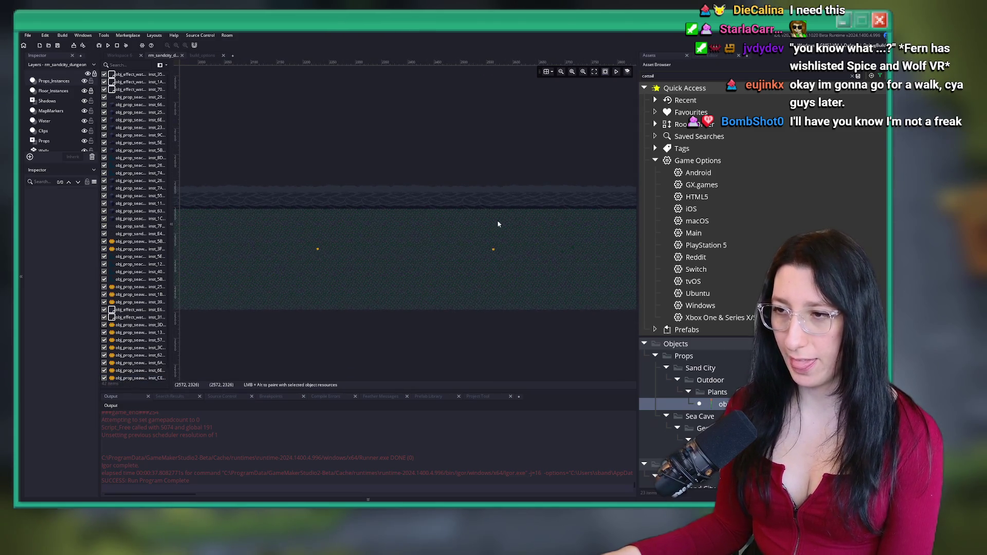
{"action": "left_click_drag", "start_coordinate": [498, 223], "coordinate": [315, 222]}
{"action": "left_click", "coordinate": [472, 225]}
{"action": "scroll", "coordinate": [397, 220], "scroll_direction": "down", "scroll_amount": 3}
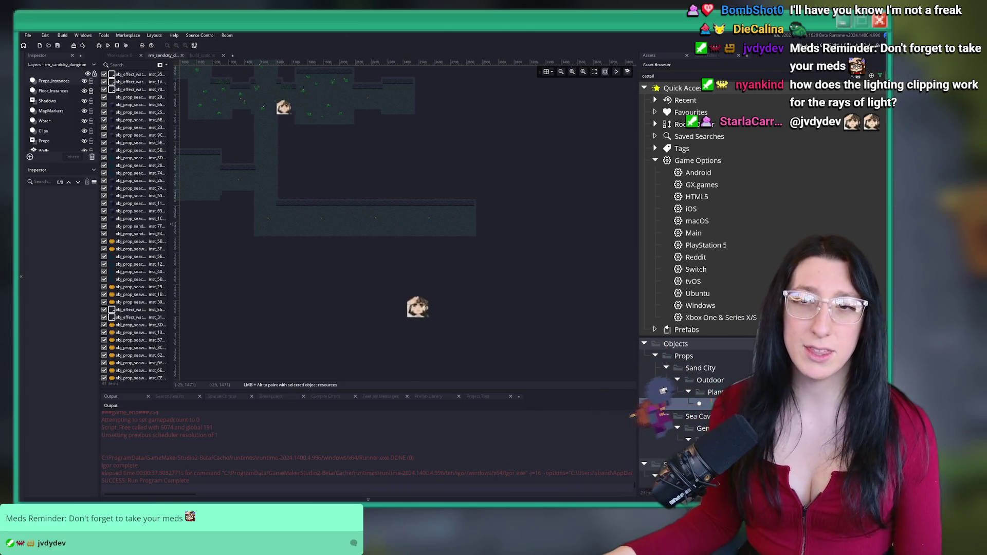
{"action": "scroll", "coordinate": [40, 116], "scroll_direction": "up", "scroll_amount": 1}
{"action": "scroll", "coordinate": [41, 117], "scroll_direction": "up", "scroll_amount": 2}
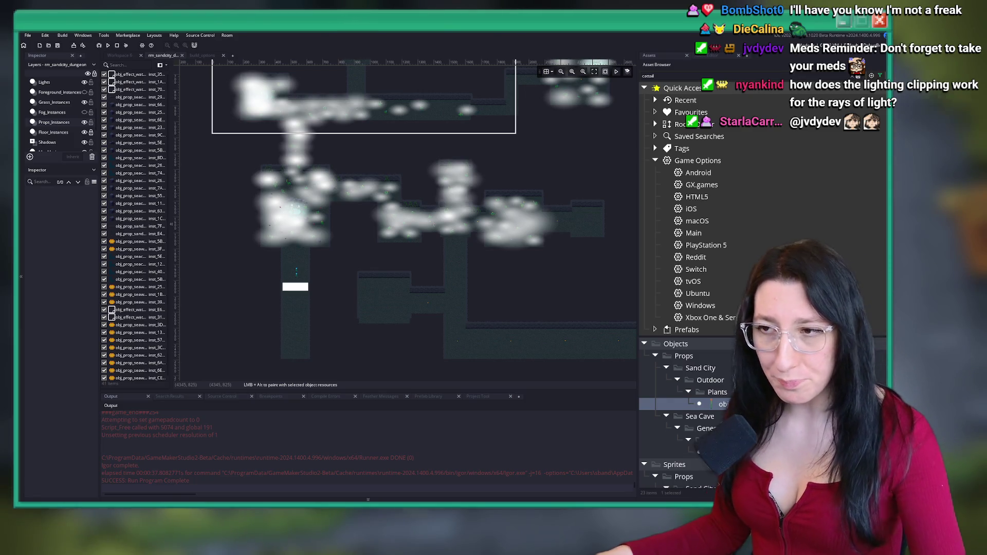
On the Lights layer, move ambient lights right and place a duplicate further right
{"action": "scroll", "coordinate": [397, 205], "scroll_direction": "right", "scroll_amount": 5}
{"action": "scroll", "coordinate": [49, 121], "scroll_direction": "up", "scroll_amount": 2}
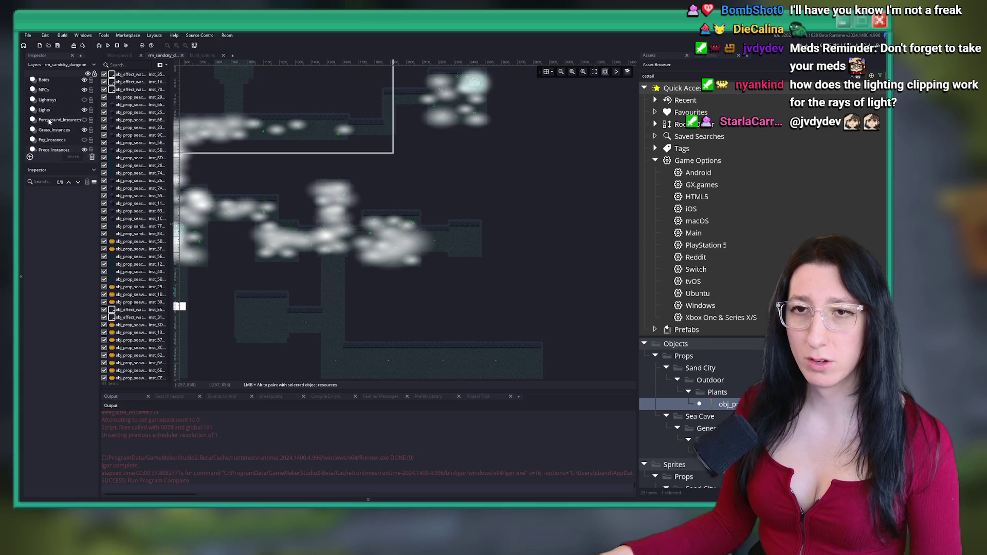
{"action": "left_click", "coordinate": [62, 110]}
{"action": "scroll", "coordinate": [415, 249], "scroll_direction": "up", "scroll_amount": 2}
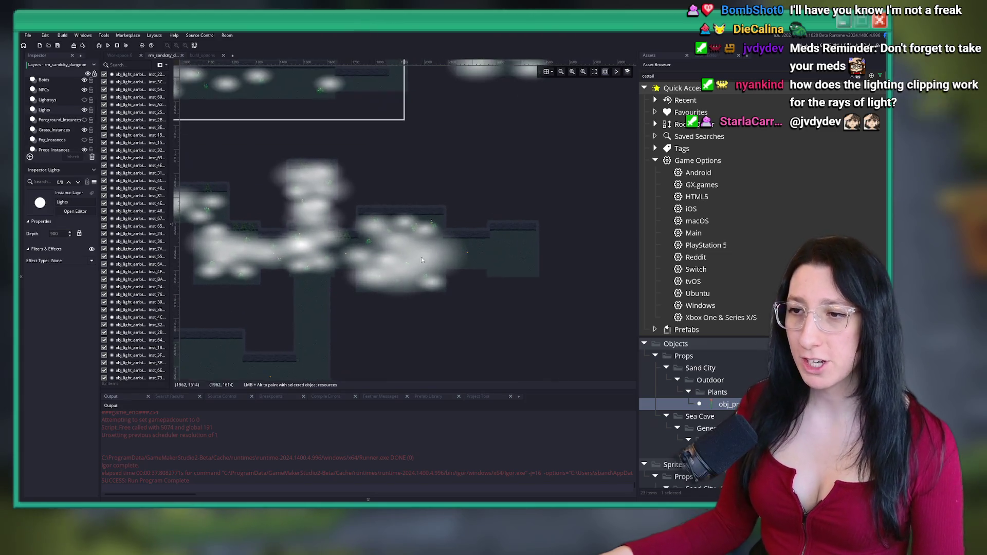
{"action": "scroll", "coordinate": [412, 205], "scroll_direction": "right", "scroll_amount": 5}
{"action": "left_click", "coordinate": [240, 247]}
{"action": "scroll", "coordinate": [241, 247], "scroll_direction": "up", "scroll_amount": 2}
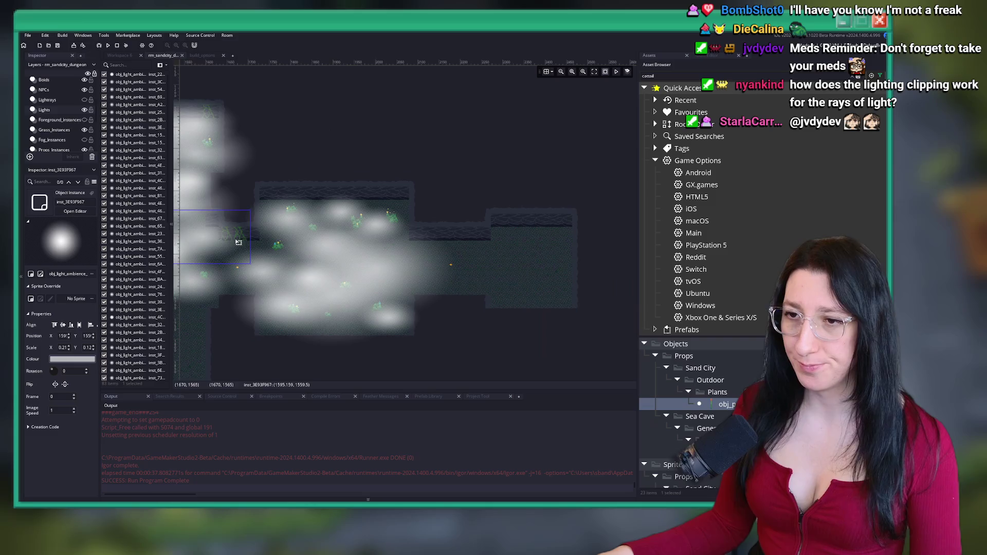
{"action": "mouse_move", "coordinate": [240, 247]}
{"action": "left_mouse_down"}
{"action": "mouse_move", "coordinate": [569, 244]}
{"action": "mouse_move", "coordinate": [417, 215]}
{"action": "left_mouse_up"}
{"action": "mouse_move", "coordinate": [303, 190]}
{"action": "left_mouse_down"}
{"action": "mouse_move", "coordinate": [319, 229]}
{"action": "mouse_move", "coordinate": [592, 241]}
{"action": "mouse_move", "coordinate": [326, 240]}
{"action": "mouse_move", "coordinate": [411, 274]}
{"action": "mouse_move", "coordinate": [443, 272]}
{"action": "left_mouse_up"}
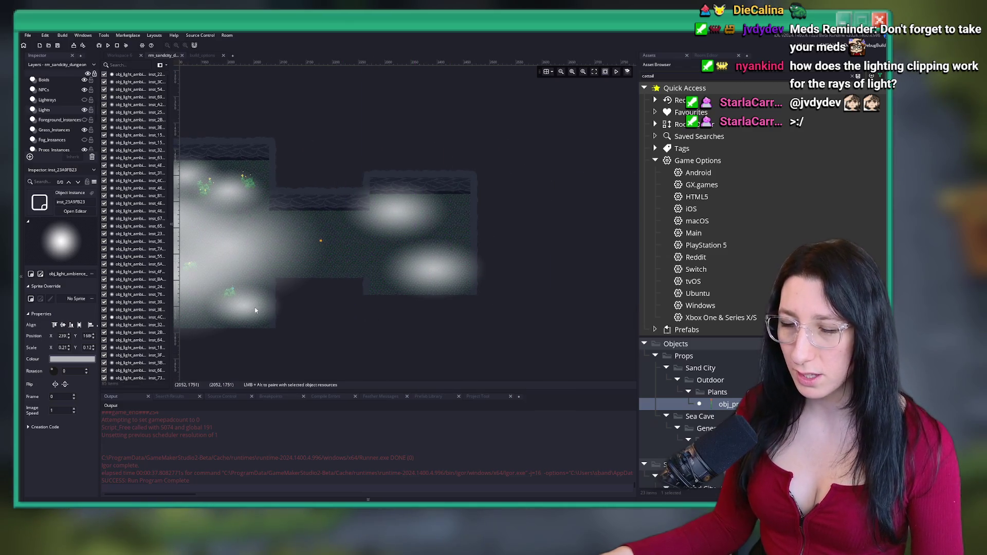
{"action": "mouse_move", "coordinate": [258, 310]}
{"action": "left_mouse_down"}
{"action": "mouse_move", "coordinate": [496, 239]}
{"action": "mouse_move", "coordinate": [541, 238]}
{"action": "mouse_move", "coordinate": [463, 239]}
{"action": "mouse_move", "coordinate": [382, 258]}
{"action": "mouse_move", "coordinate": [459, 246]}
{"action": "left_mouse_up"}
Close the floating Prefab Library and copy the small ambient light into the right chamber's centre
{"action": "left_click", "coordinate": [274, 317]}
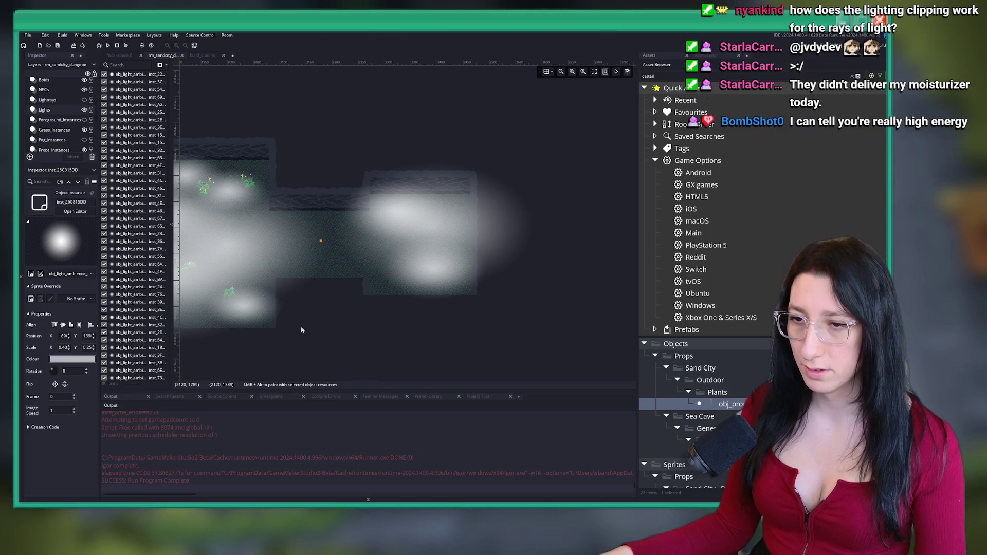
{"action": "left_click_drag", "start_coordinate": [295, 330], "coordinate": [381, 350]}
{"action": "left_click", "coordinate": [382, 351]}
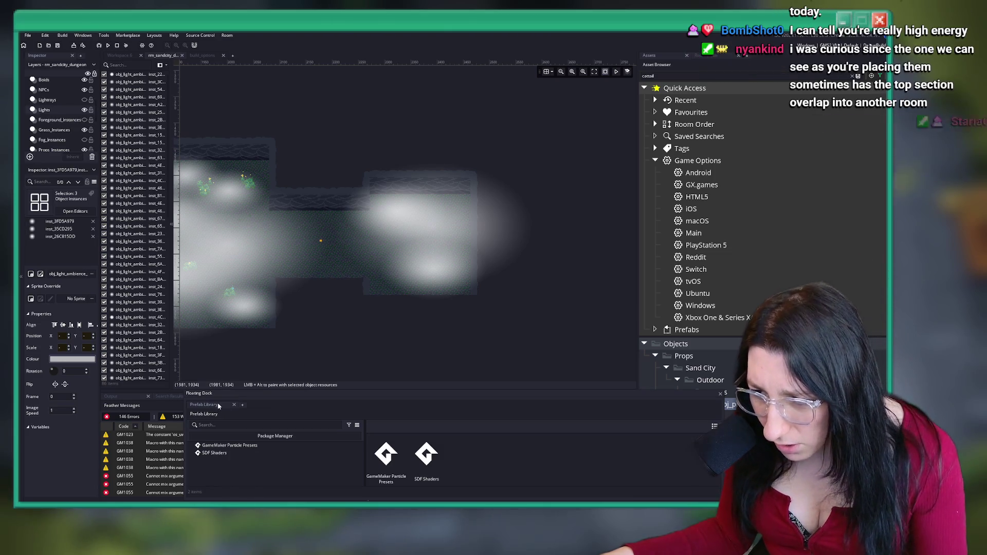
{"action": "left_click", "coordinate": [720, 394]}
{"action": "left_click", "coordinate": [333, 351]}
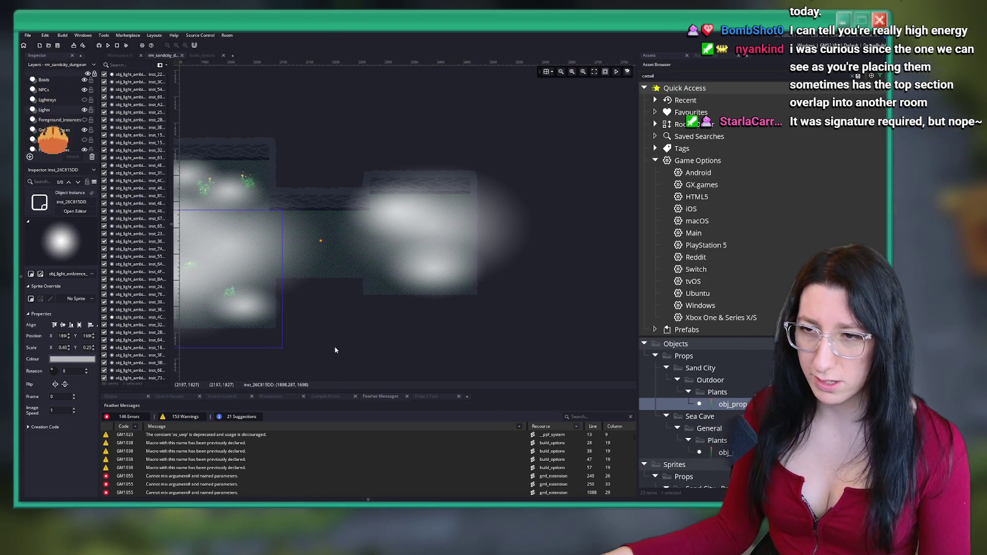
{"action": "left_click", "coordinate": [260, 331]}
{"action": "left_click_drag", "start_coordinate": [260, 332], "coordinate": [398, 269]}
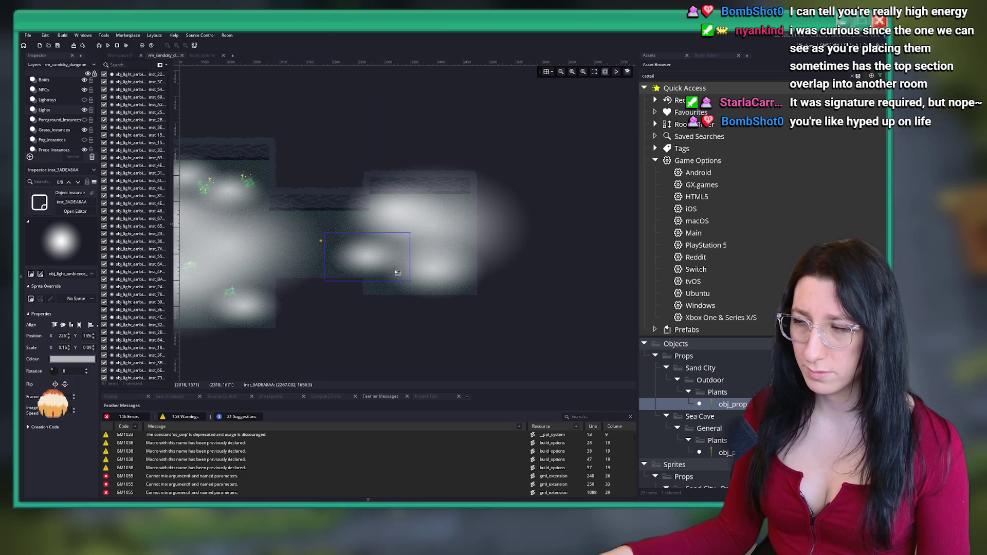
{"action": "scroll", "coordinate": [425, 332], "scroll_direction": "down", "scroll_amount": 2}
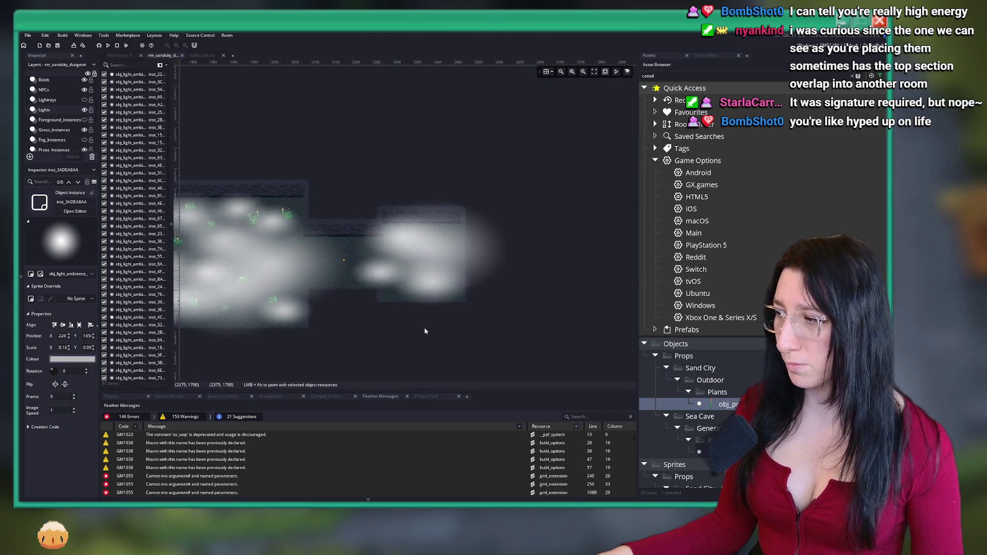
{"action": "left_click_drag", "start_coordinate": [378, 303], "coordinate": [526, 278]}
{"action": "scroll", "coordinate": [525, 268], "scroll_direction": "down", "scroll_amount": 2}
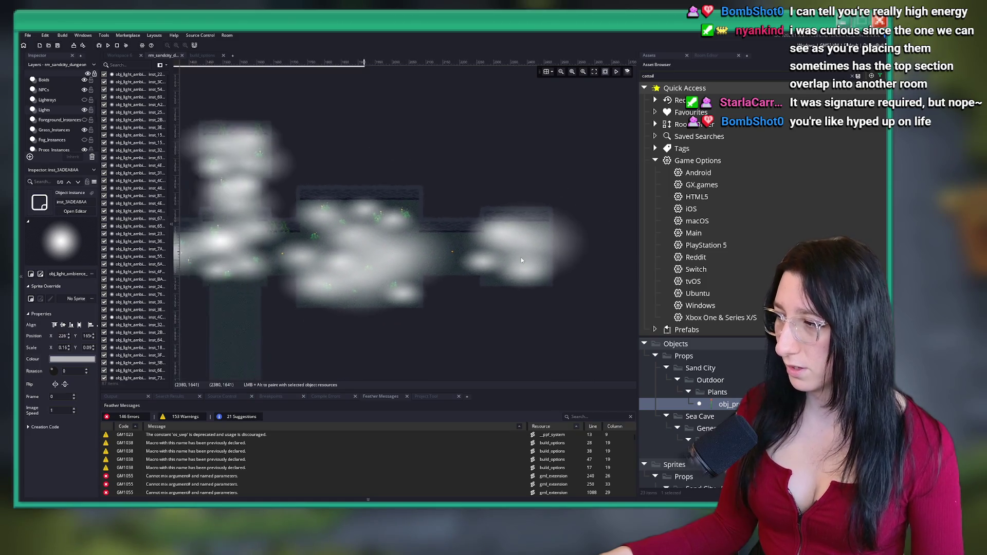
{"action": "scroll", "coordinate": [521, 259], "scroll_direction": "up", "scroll_amount": 2}
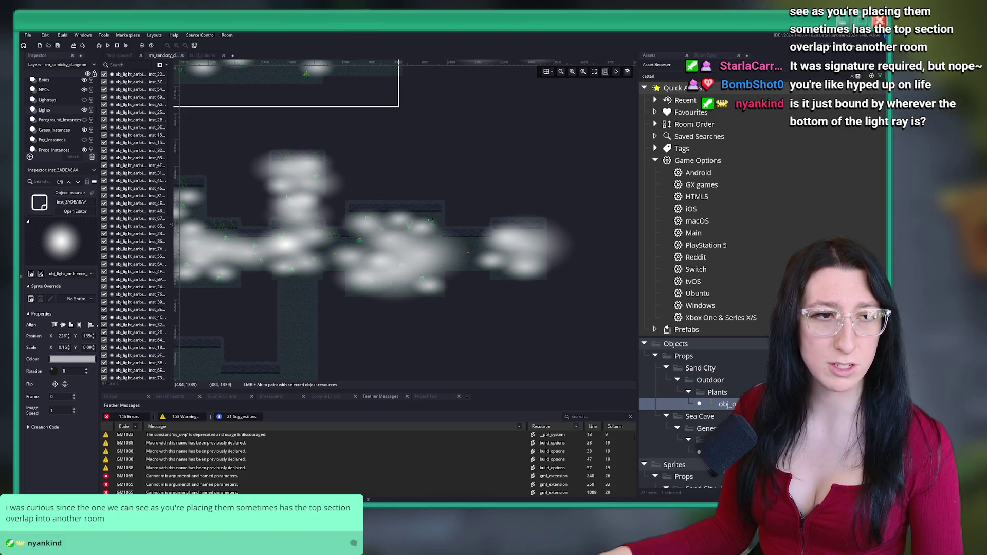
Show the Lightrays layer and try duplicating light rays, deleting the unwanted copies
{"action": "mouse_move", "coordinate": [456, 194]}
{"action": "left_mouse_down"}
{"action": "mouse_move", "coordinate": [458, 315]}
{"action": "mouse_move", "coordinate": [442, 261]}
{"action": "left_mouse_up"}
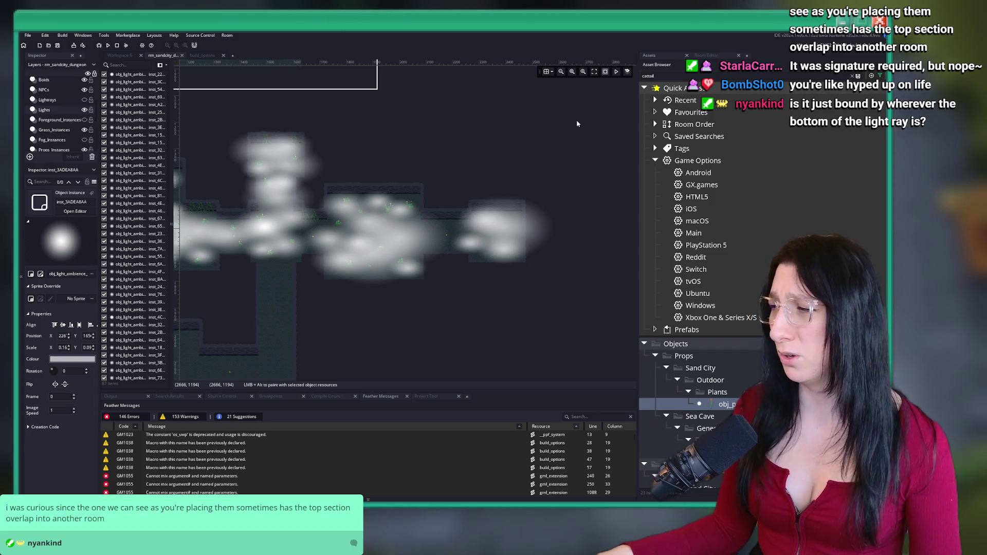
{"action": "scroll", "coordinate": [327, 198], "scroll_direction": "up", "scroll_amount": 1}
{"action": "left_click", "coordinate": [46, 100]}
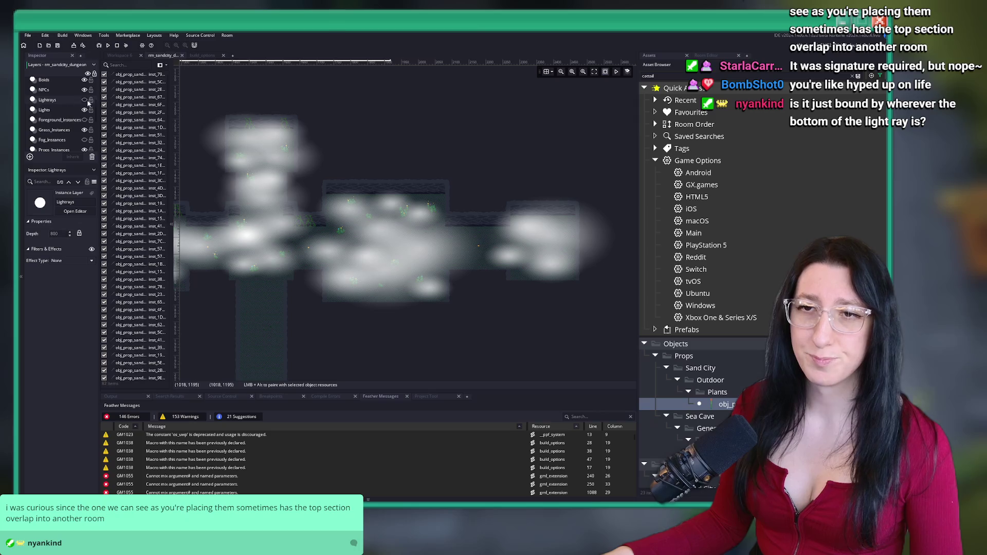
{"action": "left_click", "coordinate": [84, 100]}
{"action": "mouse_move", "coordinate": [535, 139]}
{"action": "left_mouse_down"}
{"action": "mouse_move", "coordinate": [438, 210]}
{"action": "mouse_move", "coordinate": [390, 272]}
{"action": "mouse_move", "coordinate": [576, 199]}
{"action": "left_mouse_up"}
{"action": "left_click", "coordinate": [438, 211]}
{"action": "left_click", "coordinate": [393, 287]}
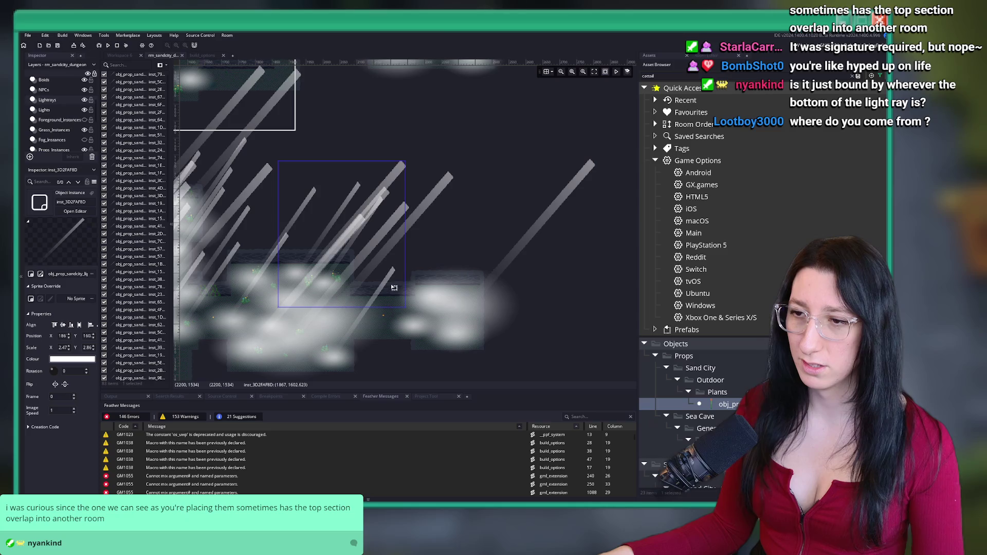
{"action": "mouse_move", "coordinate": [365, 331]}
{"action": "left_mouse_down"}
{"action": "mouse_move", "coordinate": [513, 293]}
{"action": "mouse_move", "coordinate": [516, 251]}
{"action": "mouse_move", "coordinate": [383, 219]}
{"action": "left_mouse_up"}
{"action": "key", "text": "Delete"}
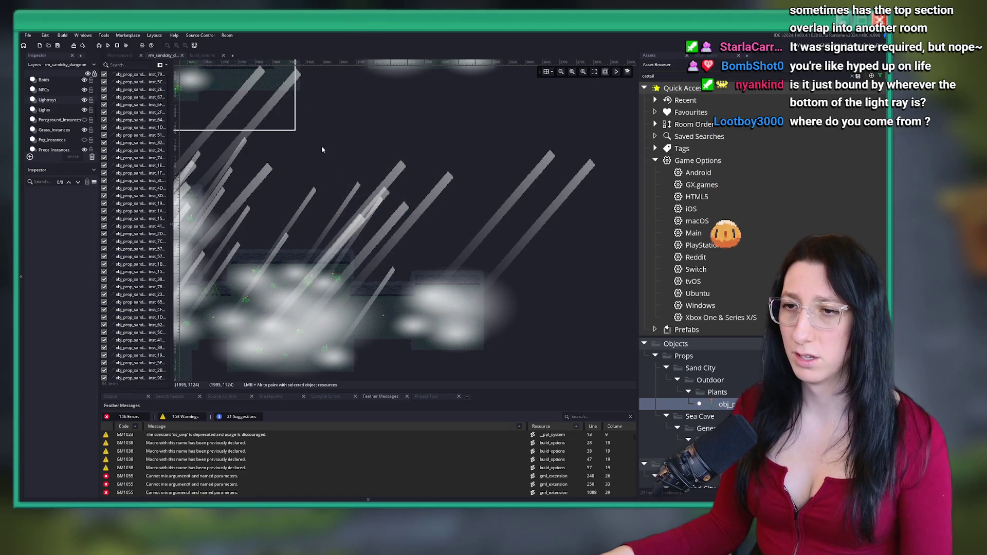
{"action": "left_click", "coordinate": [312, 176]}
{"action": "left_click_drag", "start_coordinate": [312, 175], "coordinate": [323, 186]}
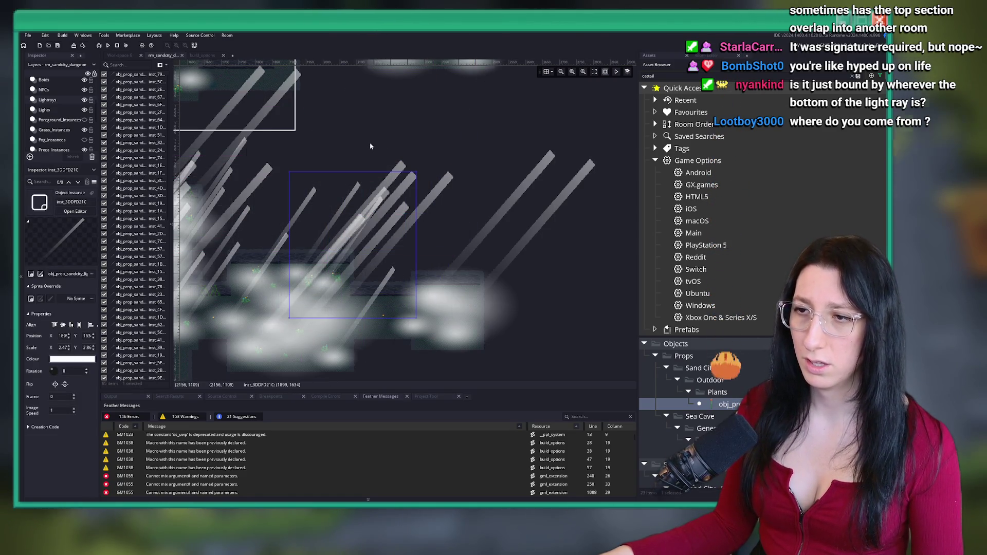
{"action": "key", "text": "Delete"}
Move two light rays rightward across the corridors, then hide the Lightrays layer
{"action": "mouse_move", "coordinate": [333, 152]}
{"action": "left_mouse_down"}
{"action": "mouse_move", "coordinate": [321, 178]}
{"action": "mouse_move", "coordinate": [302, 180]}
{"action": "left_mouse_up"}
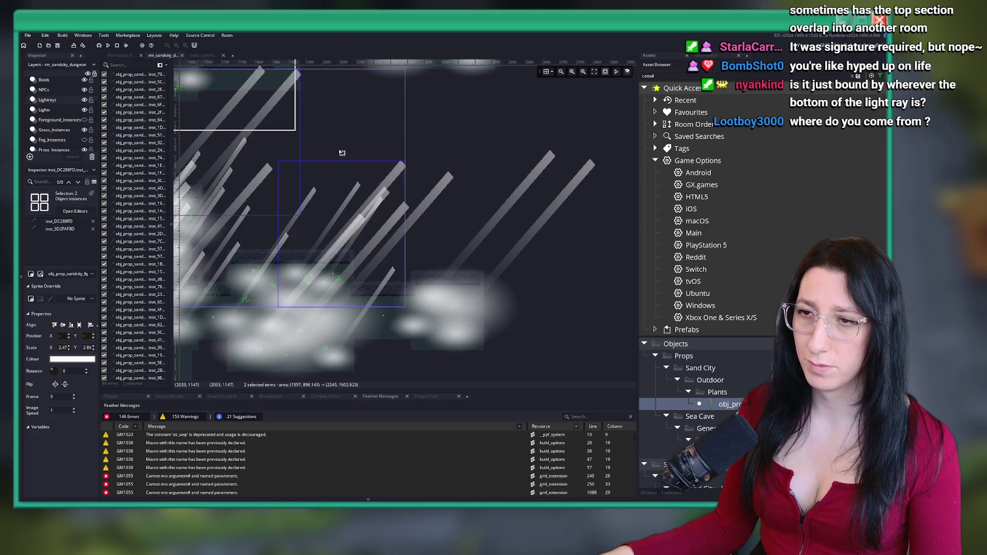
{"action": "scroll", "coordinate": [334, 169], "scroll_direction": "left", "scroll_amount": 5}
{"action": "left_click", "coordinate": [320, 210]}
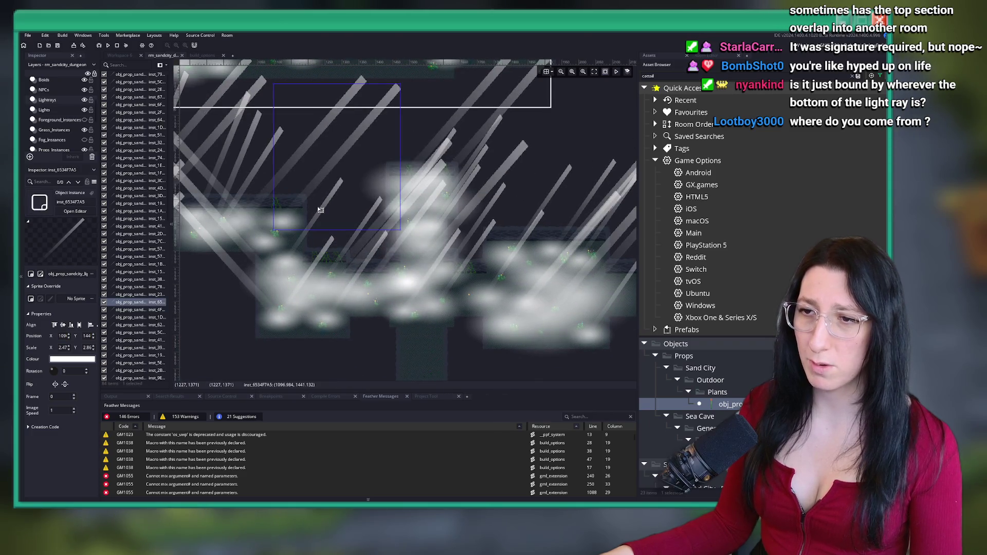
{"action": "left_click", "coordinate": [319, 303]}
{"action": "scroll", "coordinate": [458, 314], "scroll_direction": "down", "scroll_amount": 2}
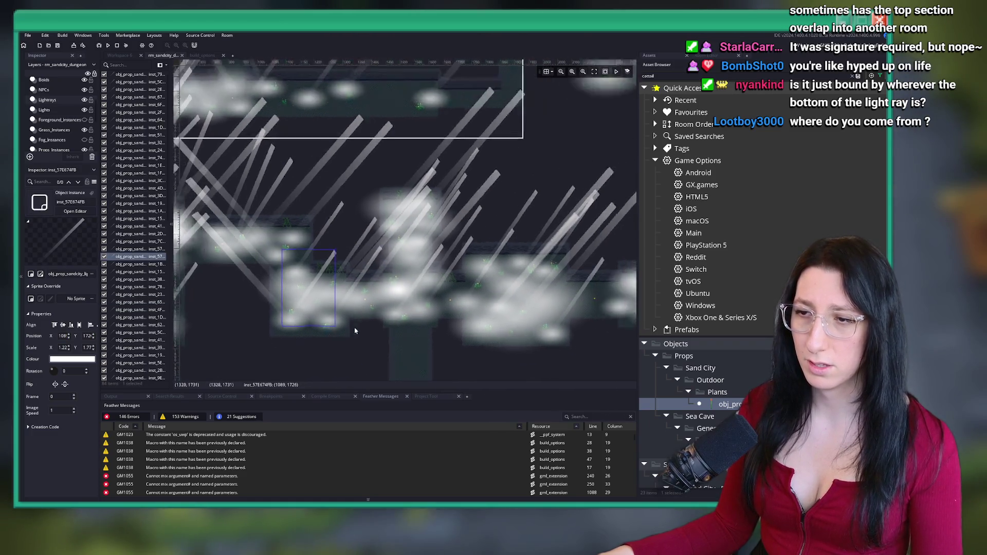
{"action": "mouse_move", "coordinate": [202, 270]}
{"action": "left_mouse_down"}
{"action": "mouse_move", "coordinate": [429, 280]}
{"action": "mouse_move", "coordinate": [441, 254]}
{"action": "left_mouse_up"}
{"action": "scroll", "coordinate": [434, 279], "scroll_direction": "up", "scroll_amount": 2}
{"action": "mouse_move", "coordinate": [234, 284]}
{"action": "left_mouse_down"}
{"action": "mouse_move", "coordinate": [360, 278]}
{"action": "mouse_move", "coordinate": [412, 260]}
{"action": "left_mouse_up"}
{"action": "scroll", "coordinate": [410, 259], "scroll_direction": "down", "scroll_amount": 1}
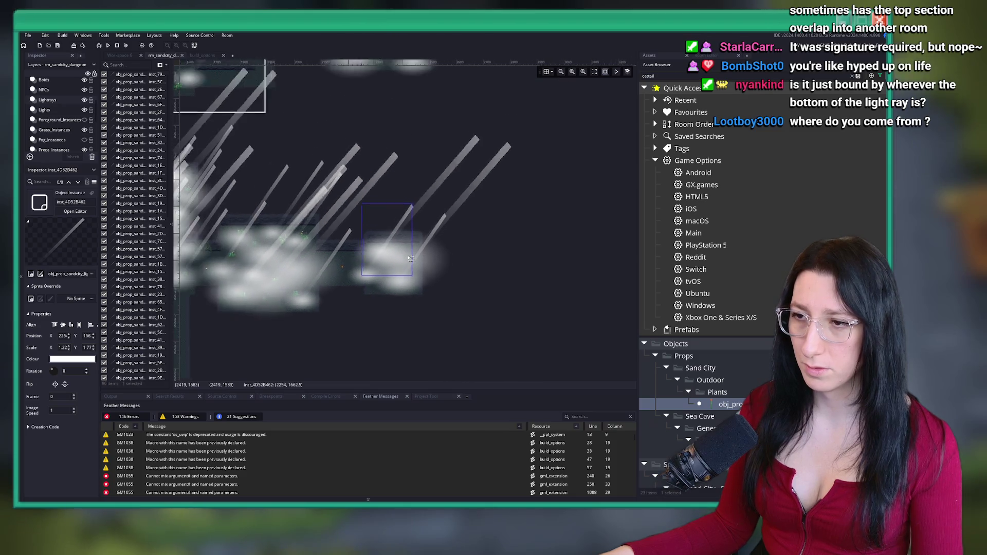
{"action": "scroll", "coordinate": [410, 259], "scroll_direction": "down", "scroll_amount": 2}
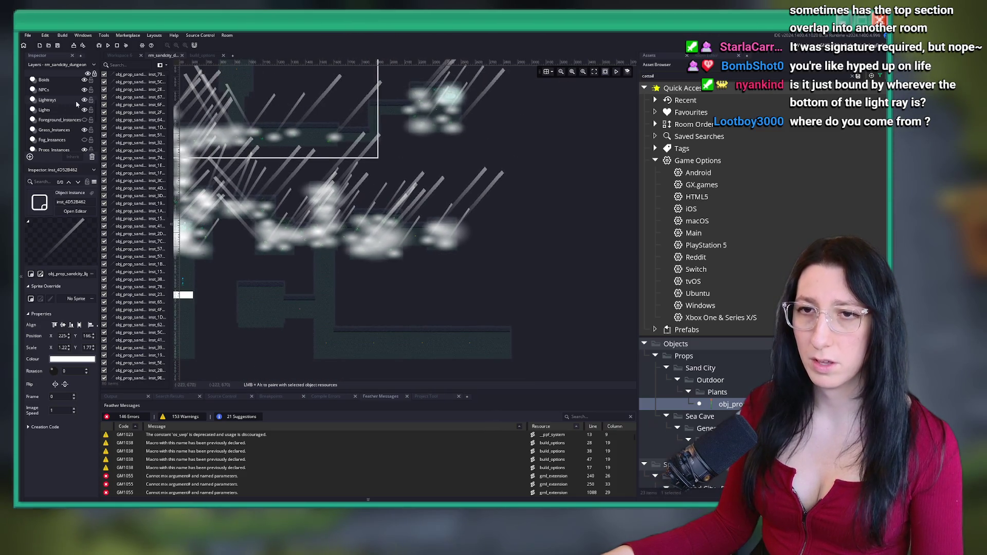
{"action": "left_click", "coordinate": [85, 100]}
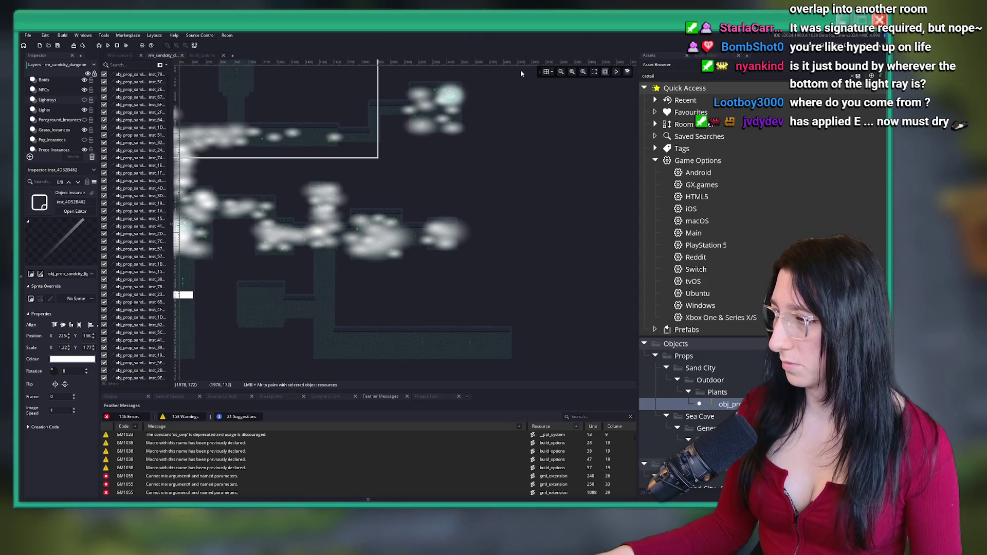
Hide the Lights layer glows and collapse the Game Options and Quick Access asset groups
{"action": "scroll", "coordinate": [428, 172], "scroll_direction": "up", "scroll_amount": 2}
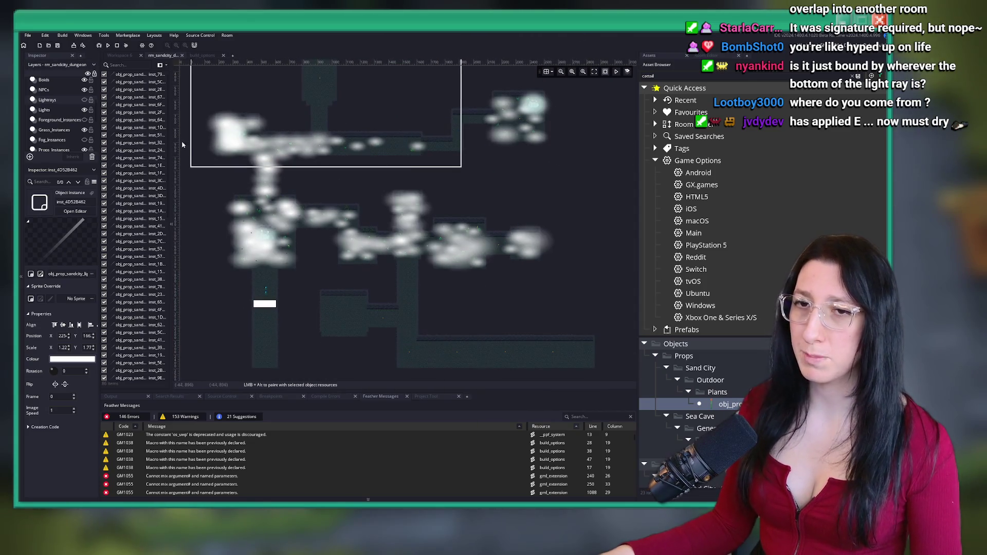
{"action": "left_click", "coordinate": [84, 110]}
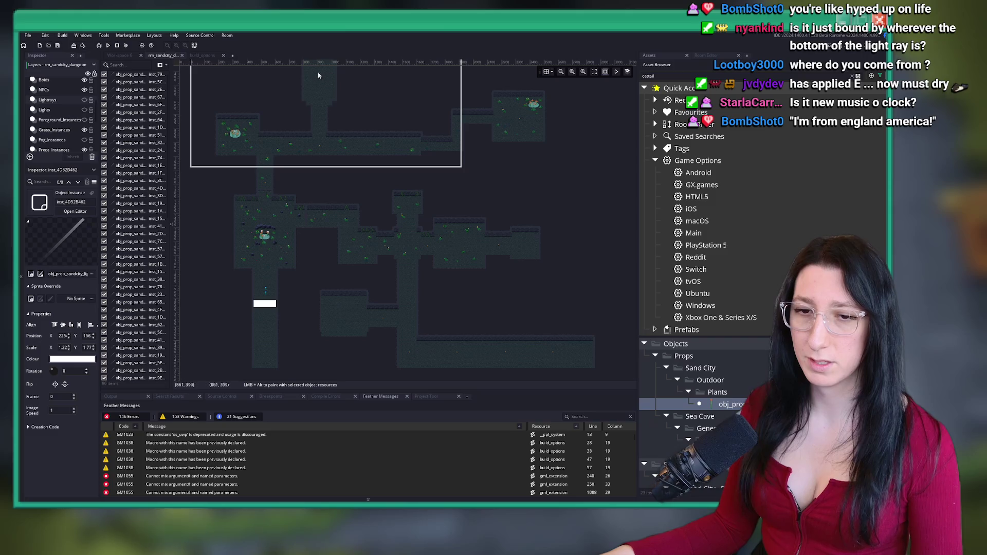
{"action": "scroll", "coordinate": [495, 61], "scroll_direction": "right", "scroll_amount": 2}
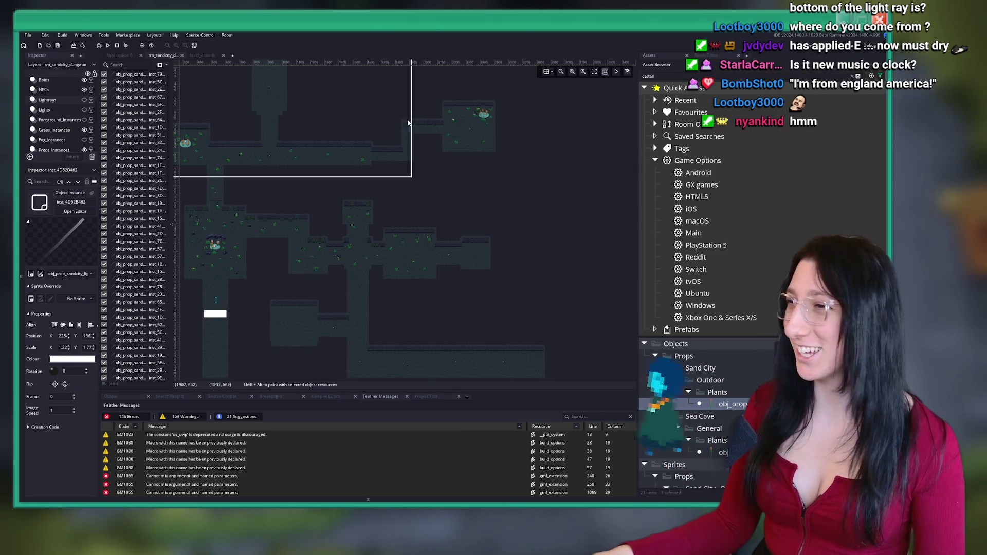
{"action": "scroll", "coordinate": [407, 221], "scroll_direction": "left", "scroll_amount": 2}
{"action": "scroll", "coordinate": [406, 221], "scroll_direction": "up", "scroll_amount": 1}
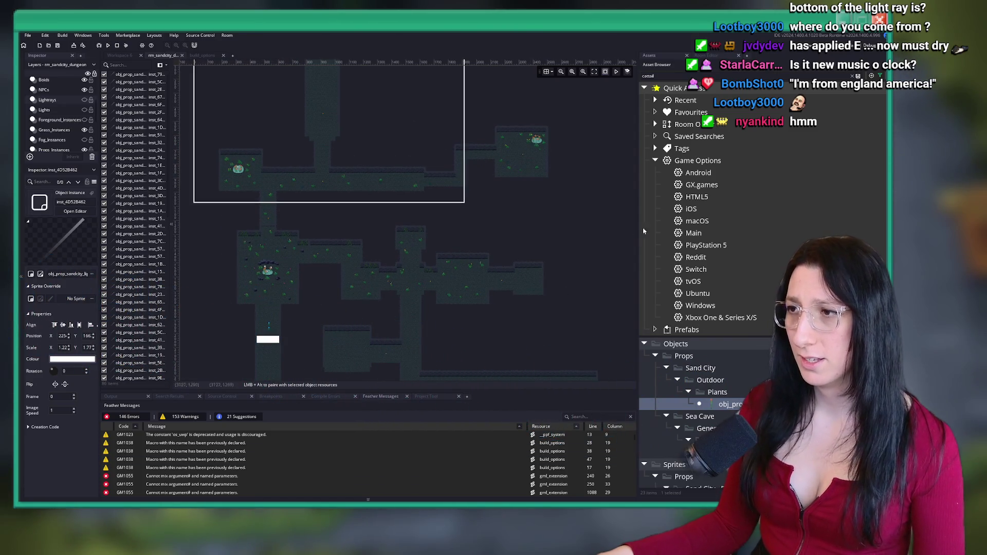
{"action": "left_click", "coordinate": [655, 160]}
{"action": "left_click", "coordinate": [644, 89]}
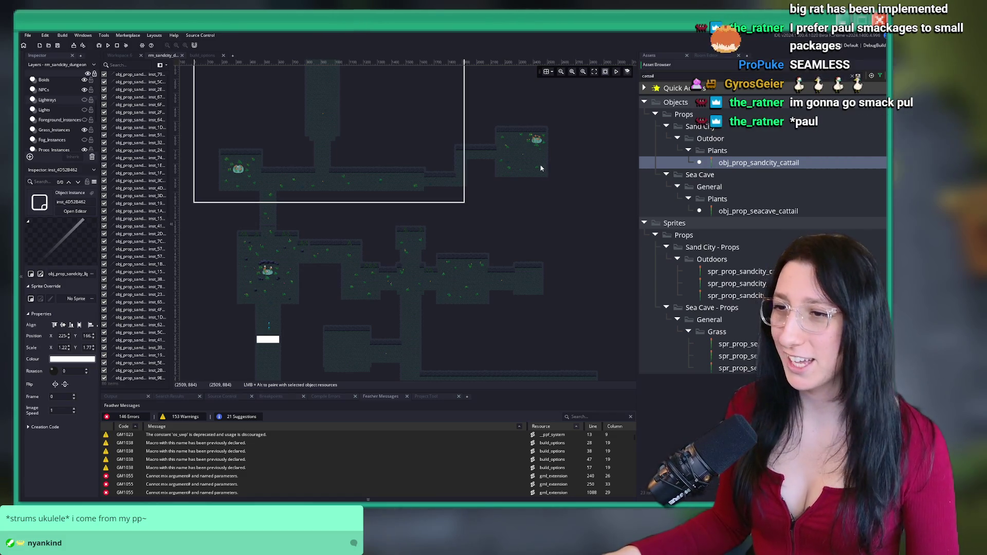
Pan toward the upper rooms and make the Lights layer active and visible again
{"action": "scroll", "coordinate": [456, 184], "scroll_direction": "up", "scroll_amount": 3}
{"action": "left_click_drag", "start_coordinate": [411, 187], "coordinate": [293, 231]}
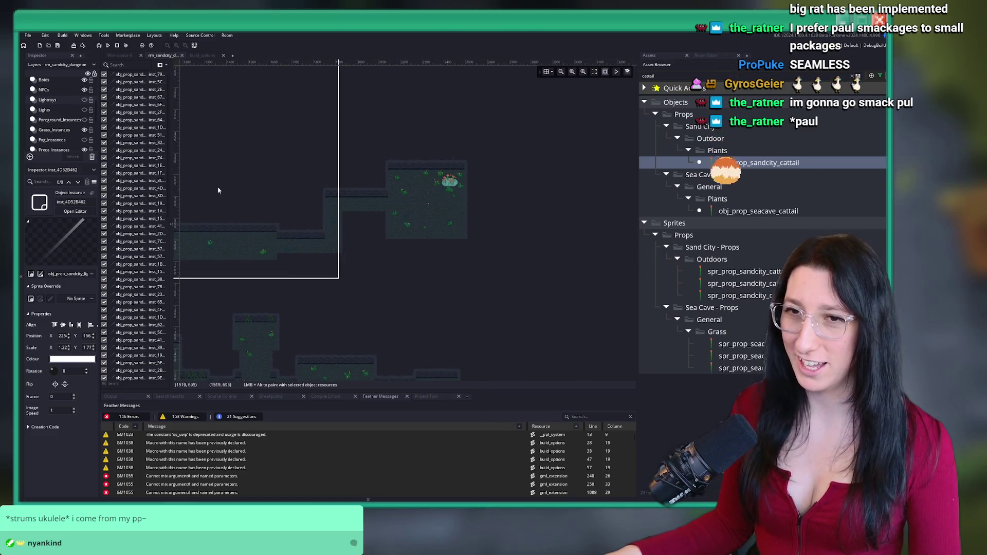
{"action": "left_click", "coordinate": [71, 110]}
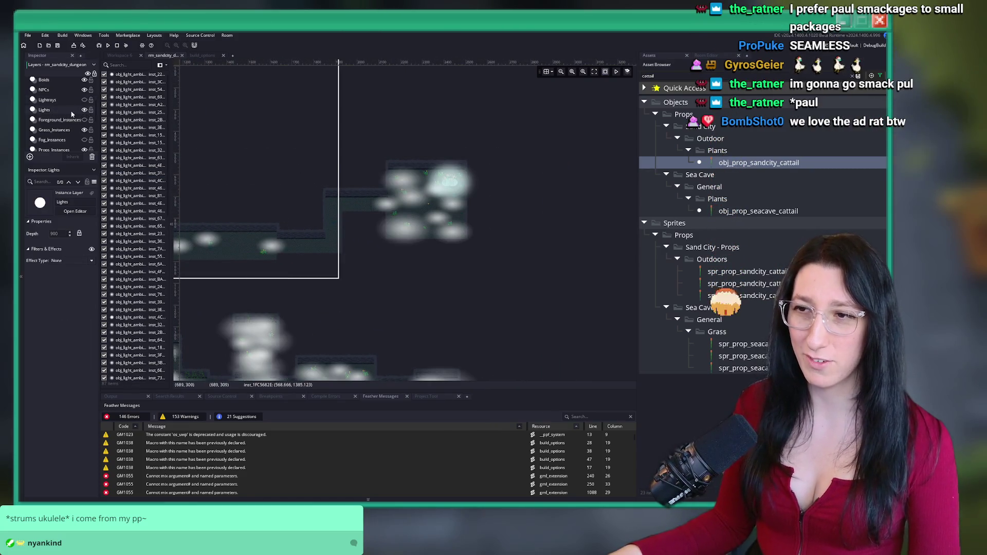
Pan the view over the lower rooms, then build and run the game with F5
{"action": "left_click_drag", "start_coordinate": [496, 170], "coordinate": [557, 98]}
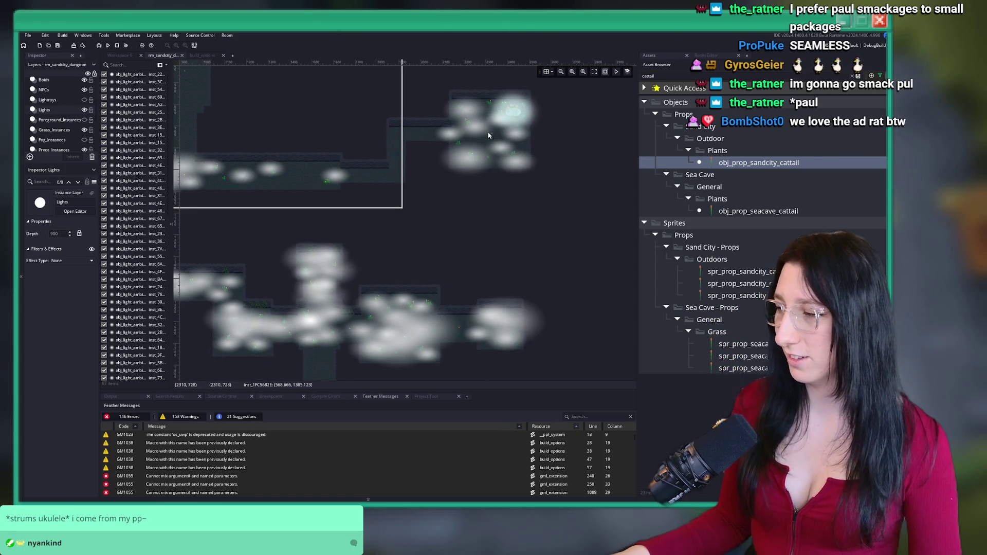
{"action": "scroll", "coordinate": [489, 135], "scroll_direction": "down", "scroll_amount": 2}
{"action": "mouse_move", "coordinate": [327, 158]}
{"action": "left_mouse_down"}
{"action": "mouse_move", "coordinate": [396, 229]}
{"action": "mouse_move", "coordinate": [434, 247]}
{"action": "left_mouse_up"}
{"action": "scroll", "coordinate": [428, 169], "scroll_direction": "down", "scroll_amount": 4}
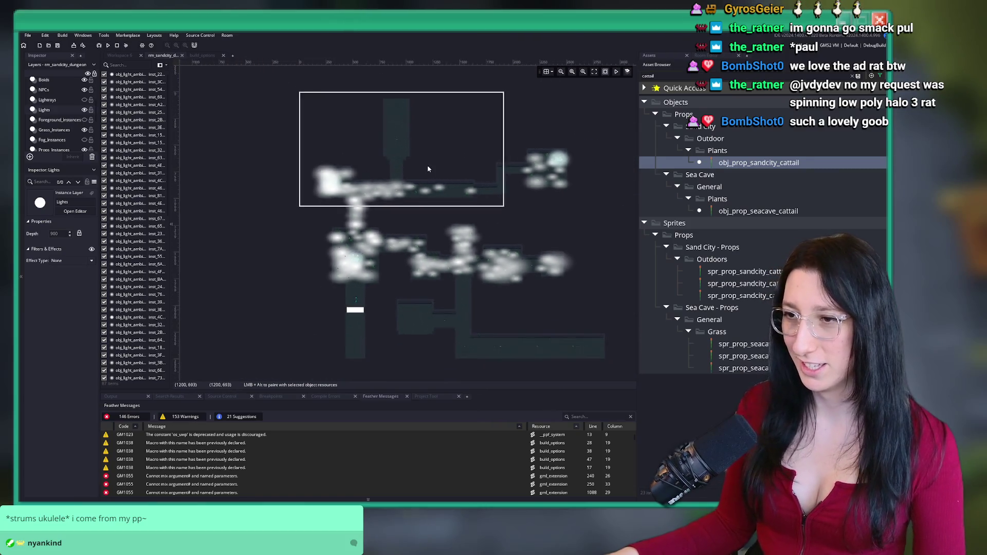
{"action": "scroll", "coordinate": [428, 169], "scroll_direction": "up", "scroll_amount": 3}
{"action": "scroll", "coordinate": [352, 237], "scroll_direction": "down", "scroll_amount": 2}
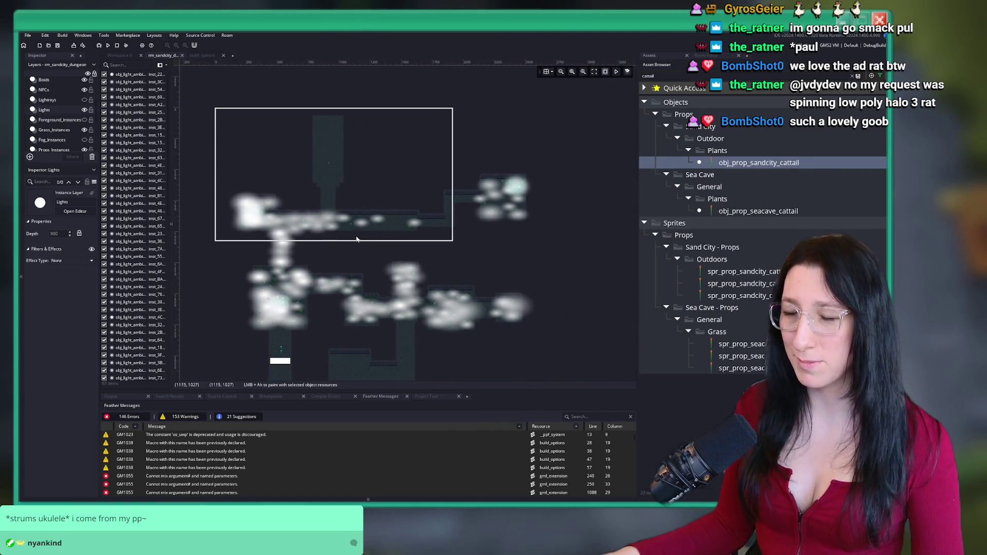
{"action": "key", "text": "F5"}
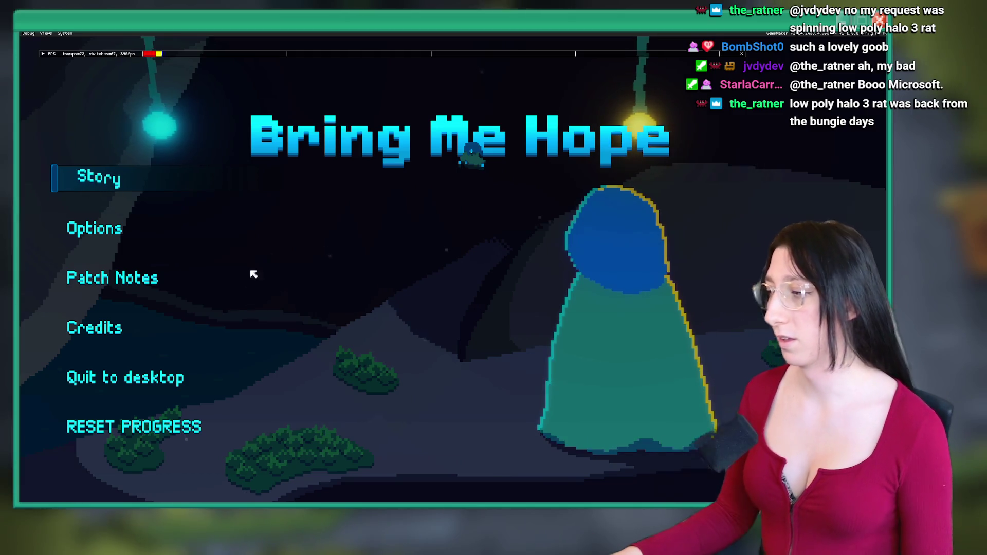
Move down the Bring Me Hope title menu and choose Story to start playing
{"action": "key", "text": "Down"}
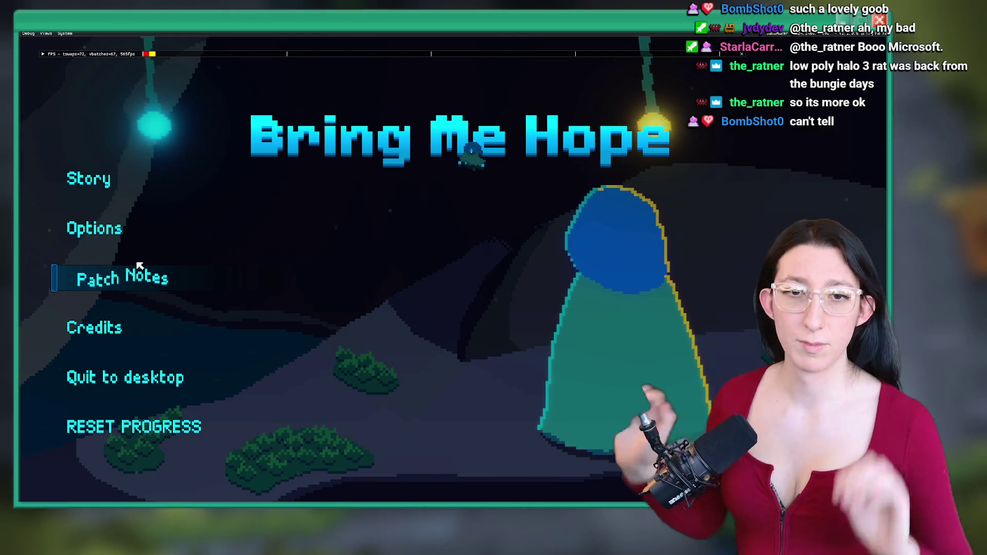
{"action": "left_click", "coordinate": [103, 184]}
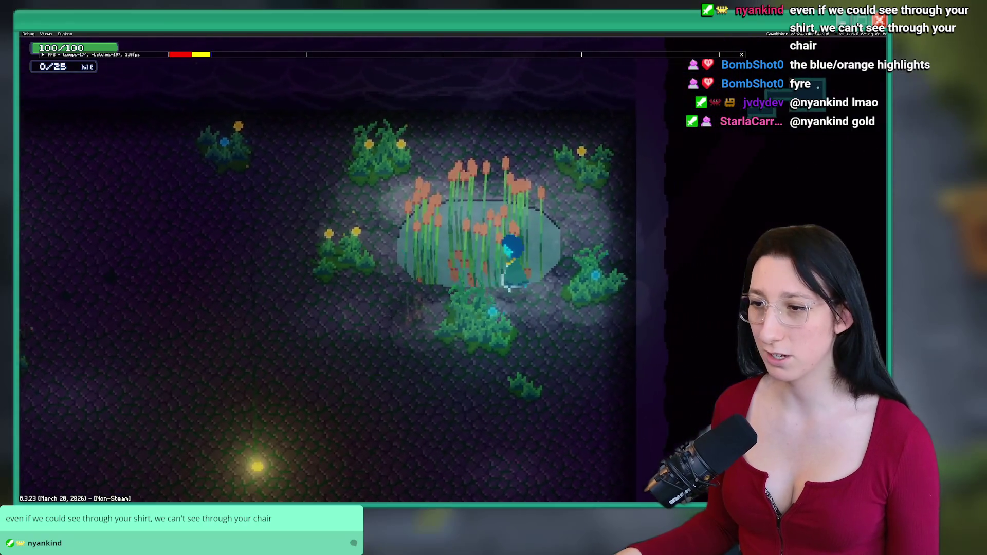
Walk the character out of the pond and down the passage, then open the World debug view
{"action": "key", "text": "a"}
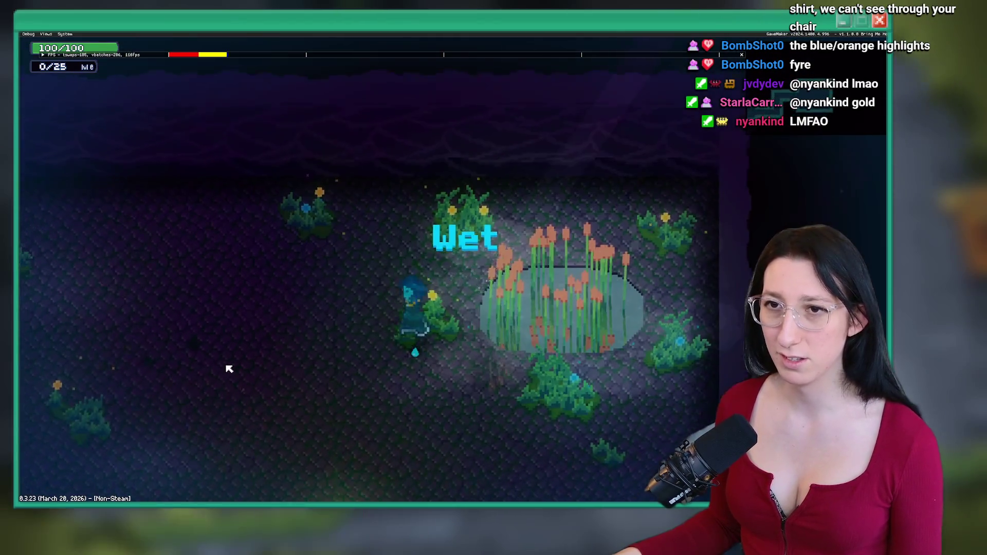
{"action": "key", "text": "w"}
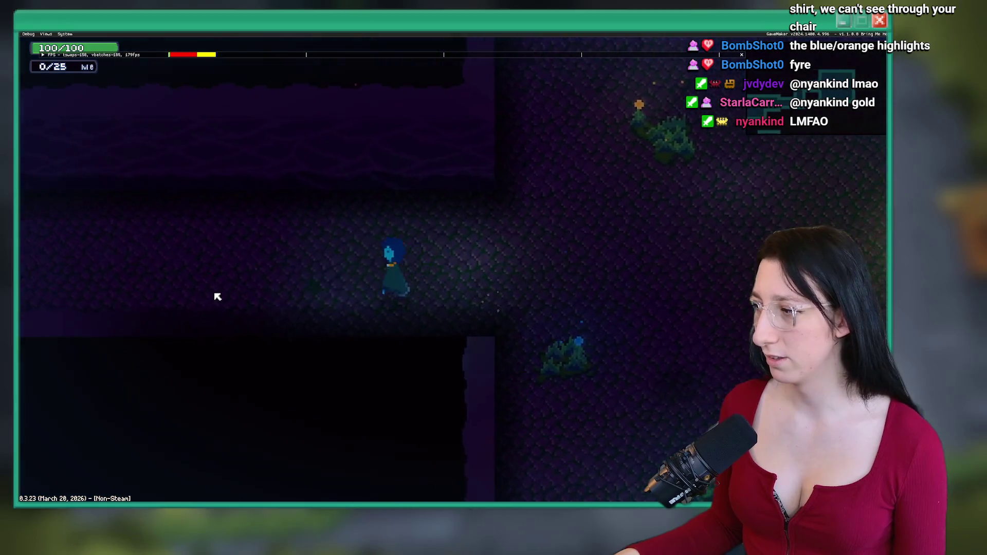
{"action": "key", "text": "d"}
{"action": "key", "text": "s"}
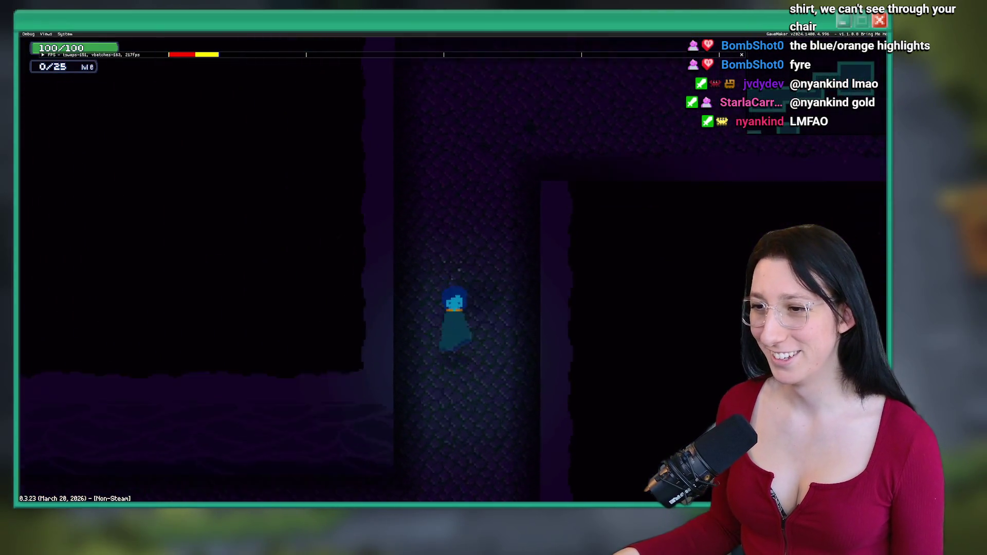
{"action": "key", "text": "s"}
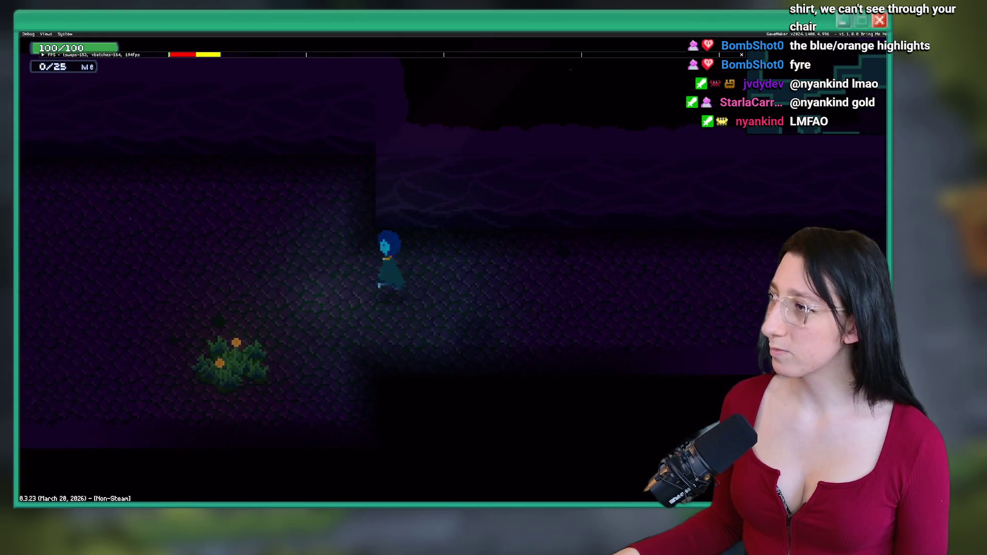
{"action": "key", "text": "a"}
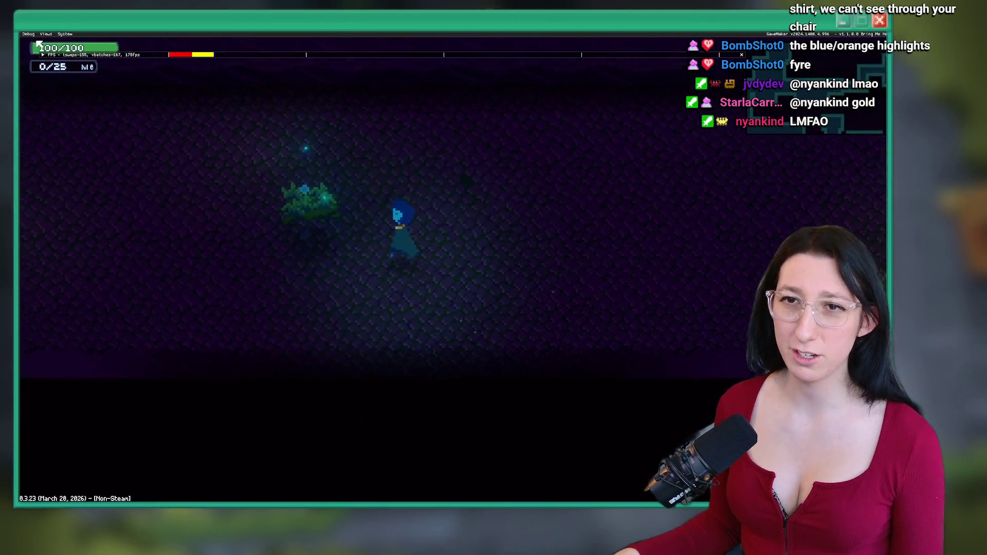
{"action": "left_click", "coordinate": [45, 34]}
{"action": "left_click", "coordinate": [46, 42]}
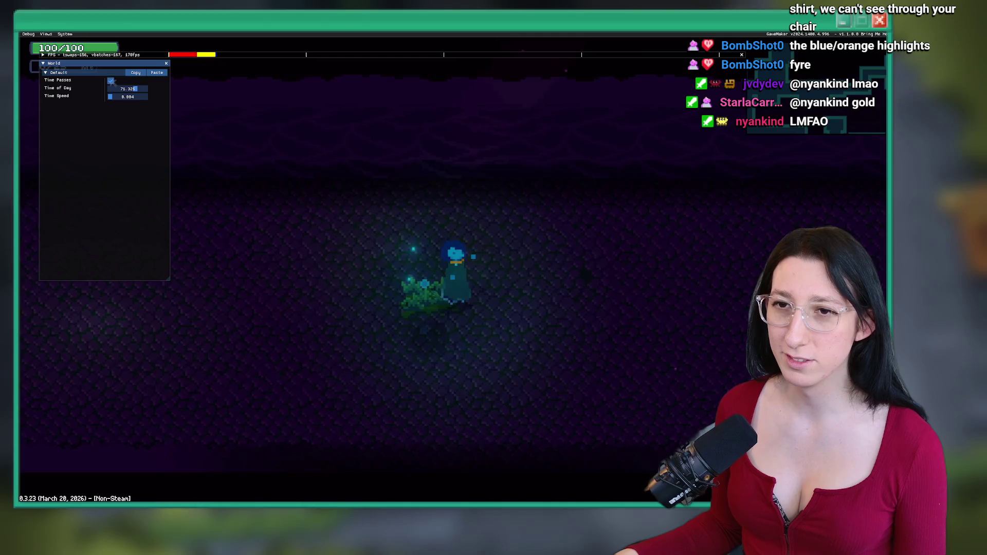
Walk the character back up the vertical corridor into the cattail pond chamber
{"action": "key", "text": "d"}
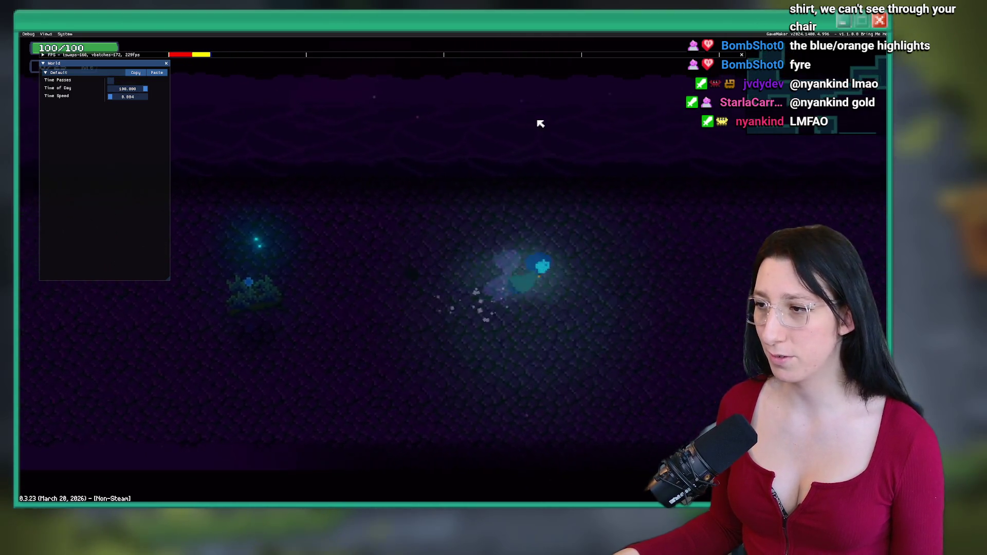
{"action": "key", "text": "w"}
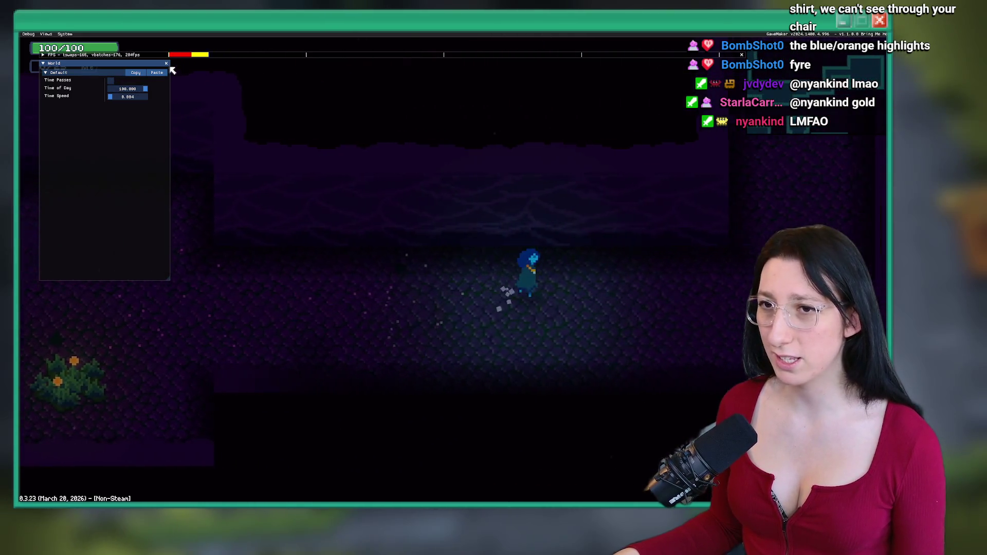
{"action": "key", "text": "w"}
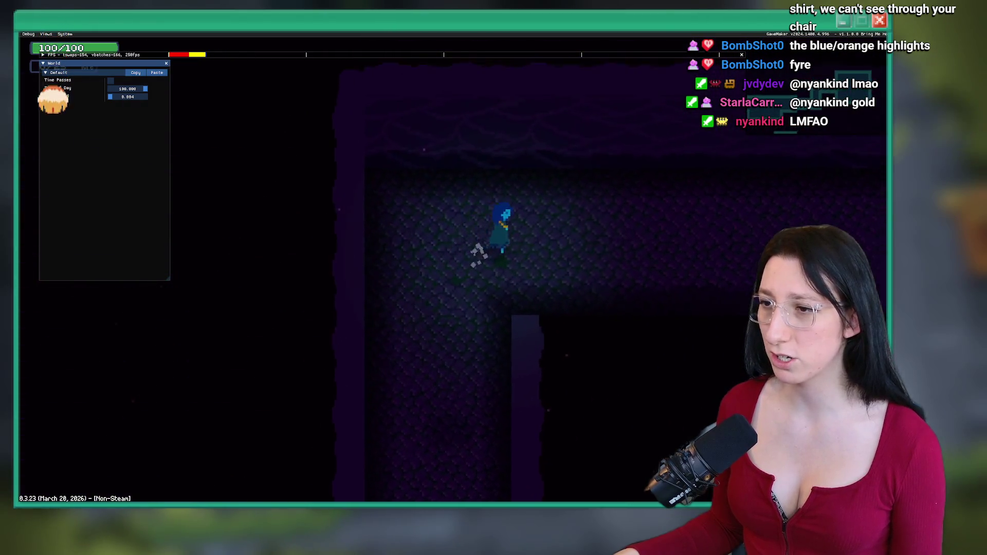
{"action": "key", "text": "d"}
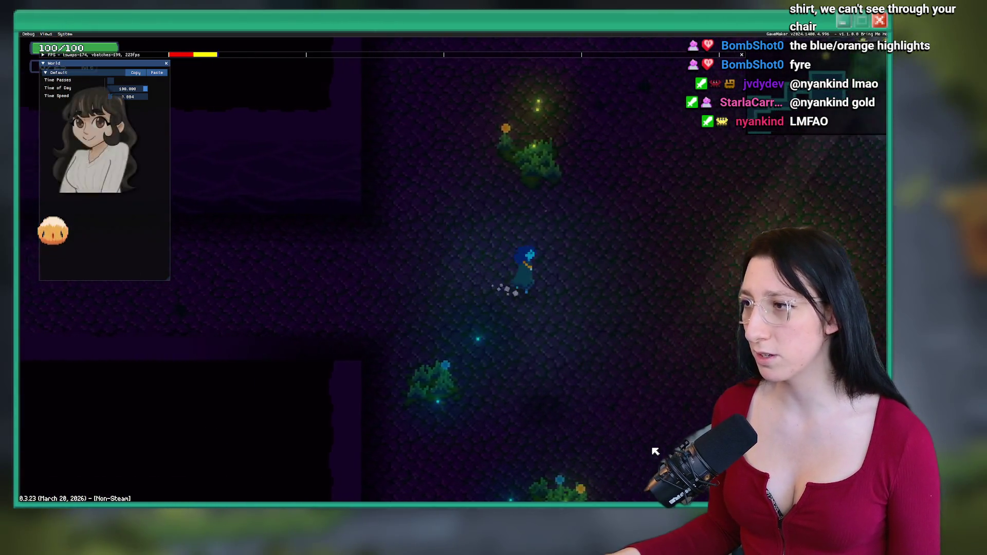
{"action": "key", "text": "w"}
{"action": "key", "text": "s"}
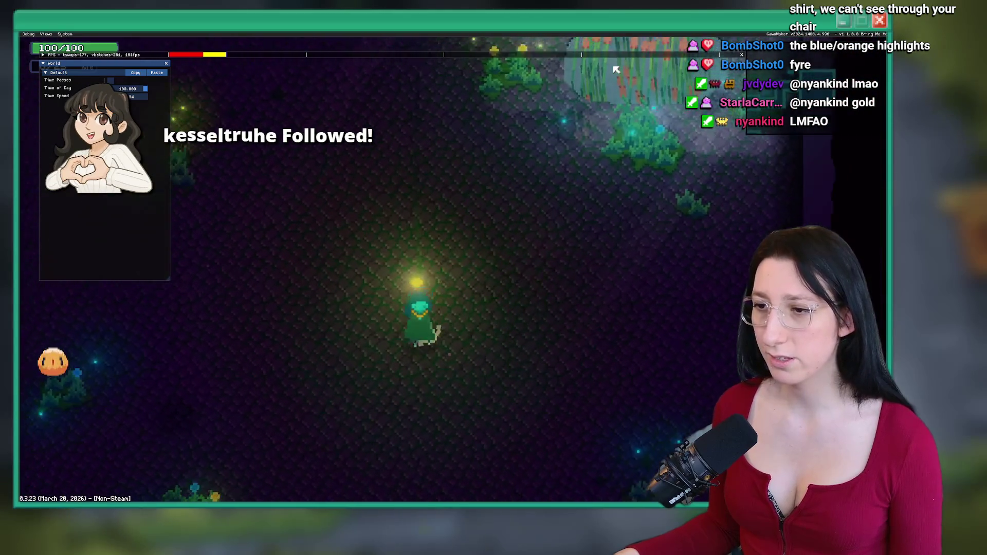
{"action": "key", "text": "a"}
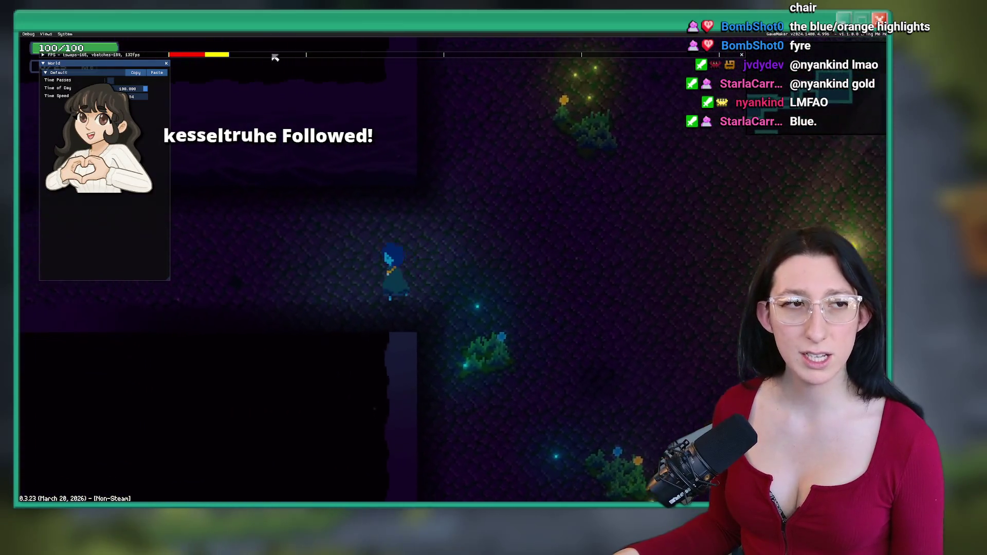
{"action": "mouse_move", "coordinate": [521, 504]}
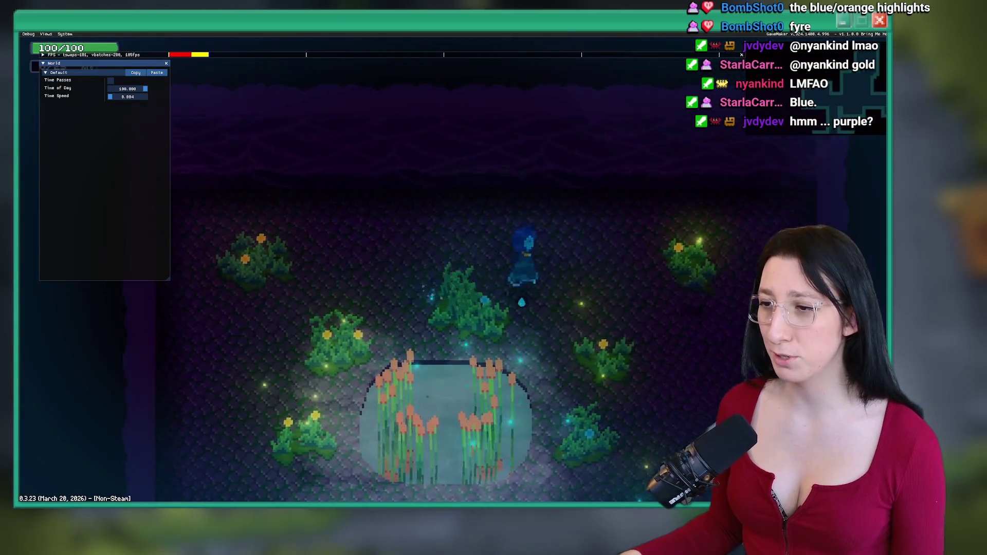
Walk the character south from the pond, right across the clearing and up into the next room
{"action": "key", "text": "a"}
{"action": "key", "text": "w"}
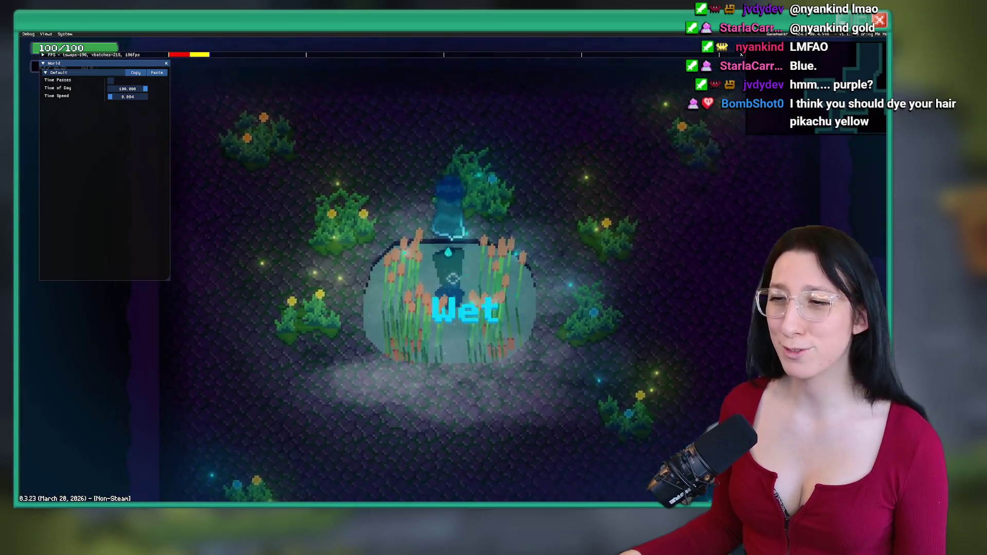
{"action": "key", "text": "s"}
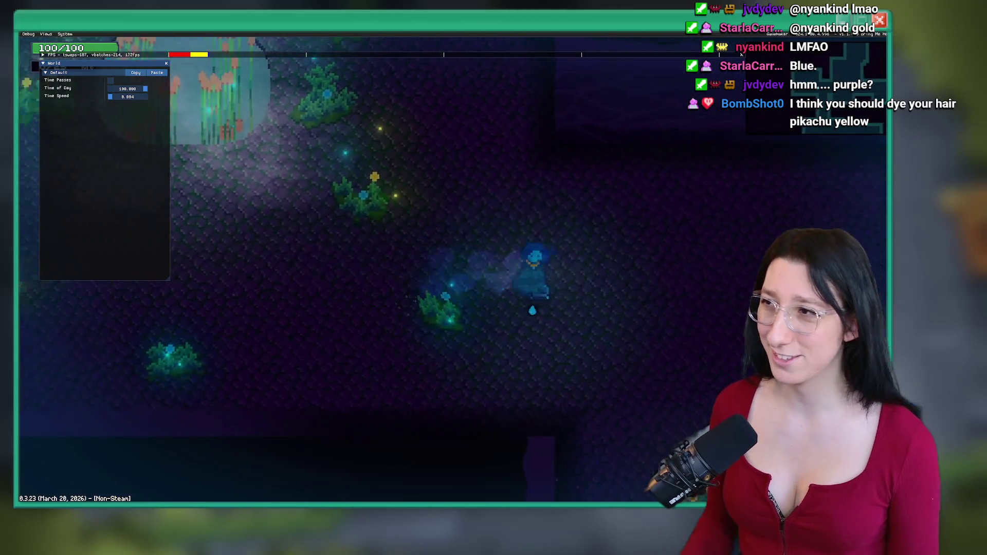
{"action": "key", "text": "s"}
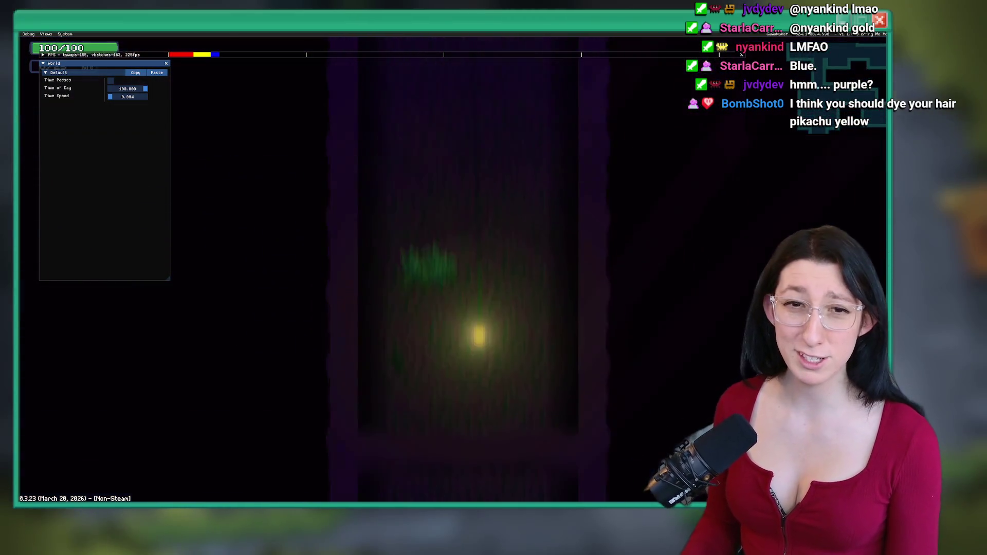
{"action": "key", "text": "d"}
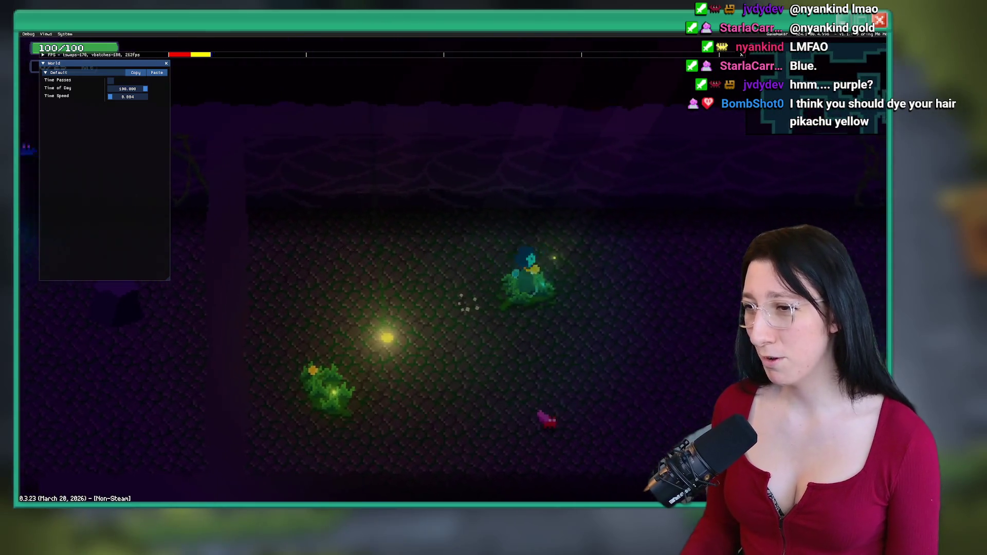
{"action": "key", "text": "d"}
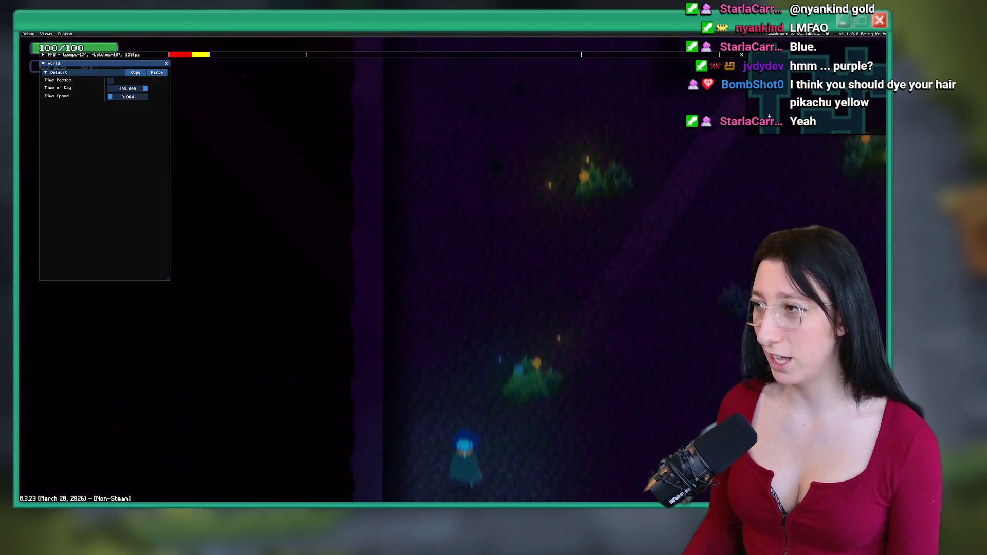
{"action": "key", "text": "w"}
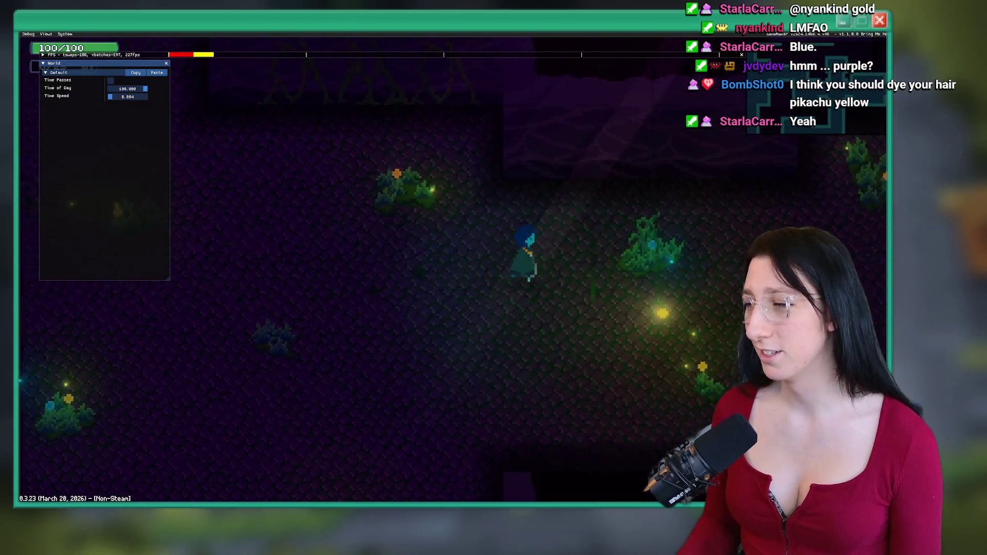
{"action": "key", "text": "w"}
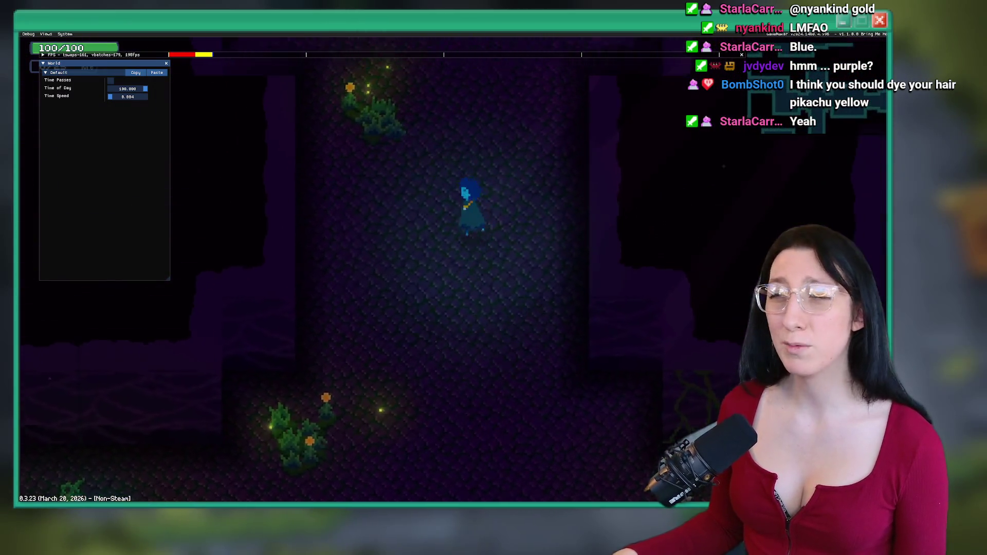
{"action": "key", "text": "w"}
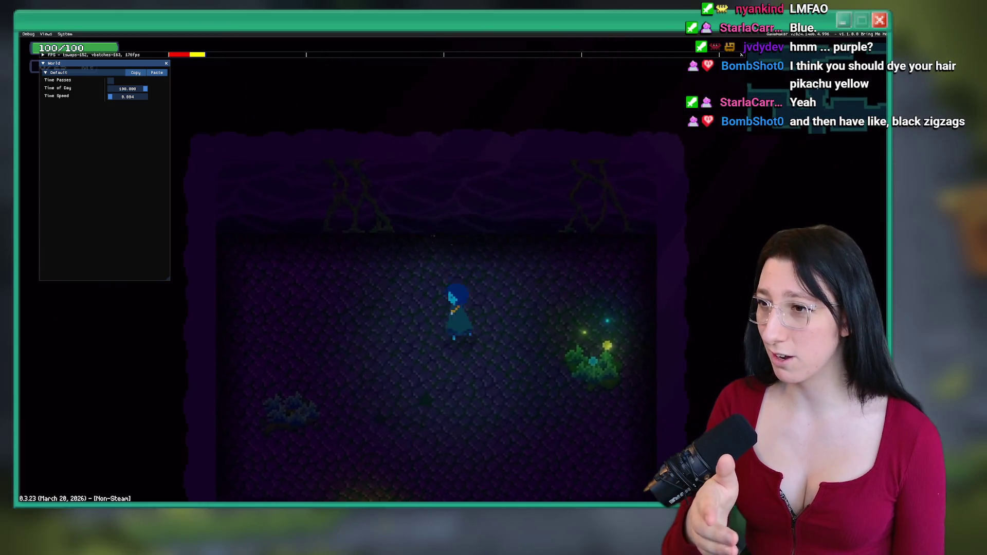
Walk through the open cave area, down into the lit area and into the narrow corridor
{"action": "key", "text": "s"}
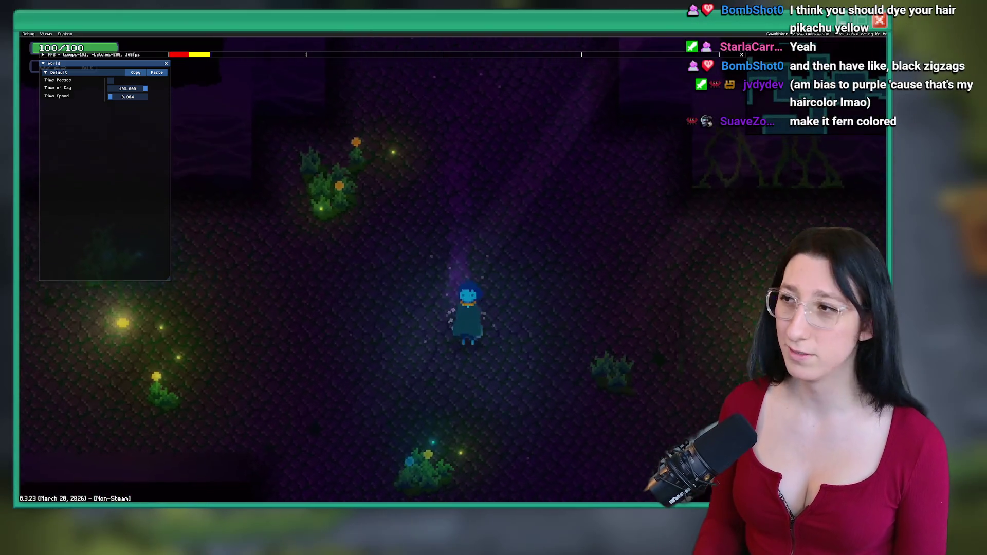
{"action": "key", "text": "d"}
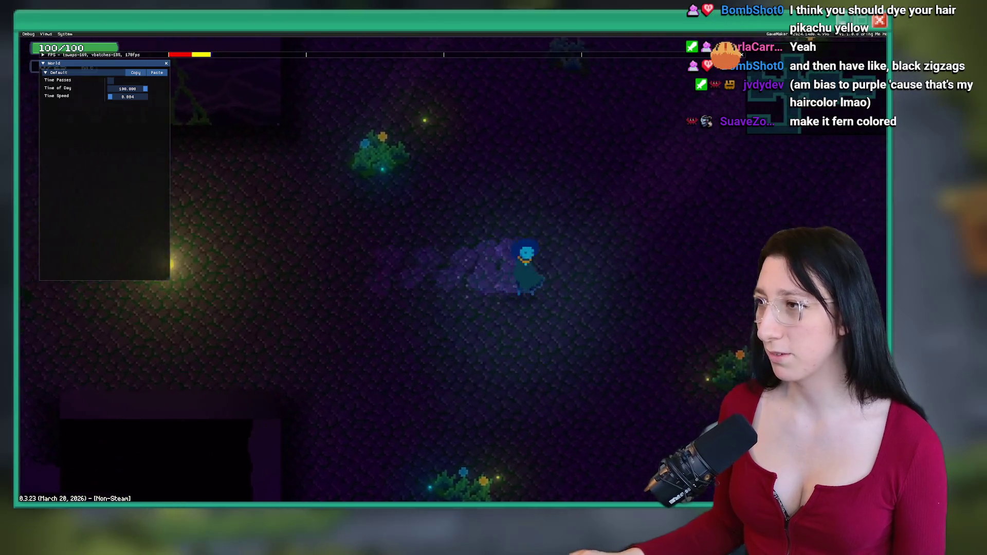
{"action": "key", "text": "s"}
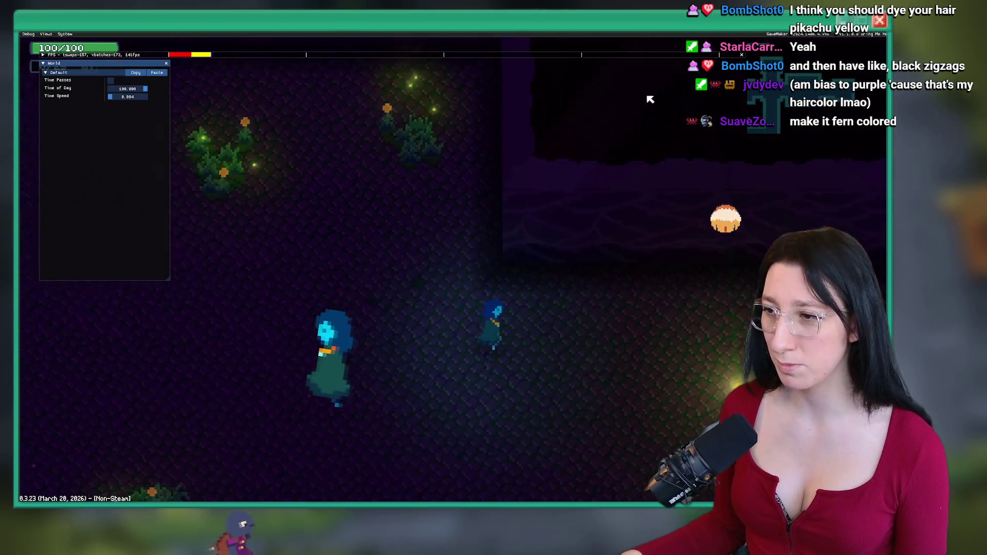
{"action": "key", "text": "d"}
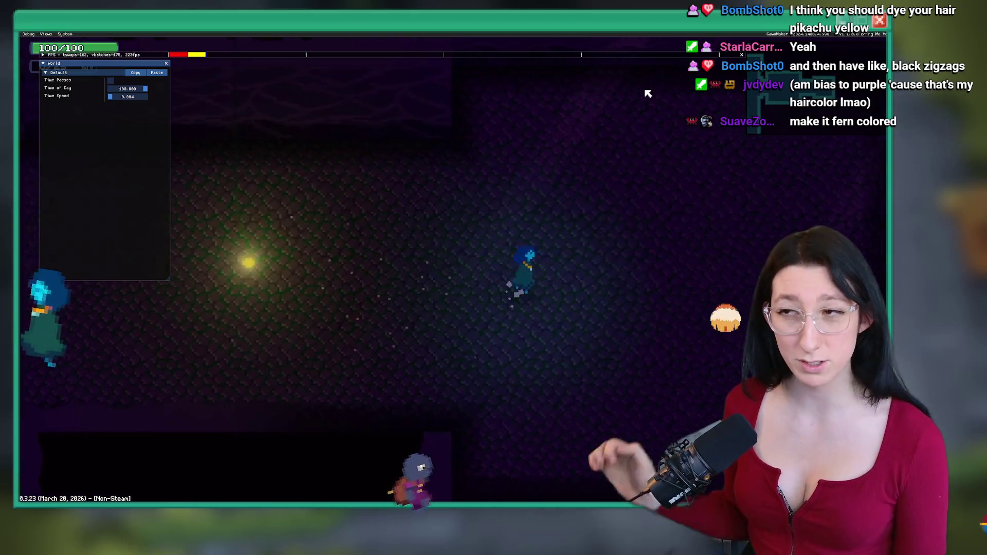
{"action": "key", "text": "a"}
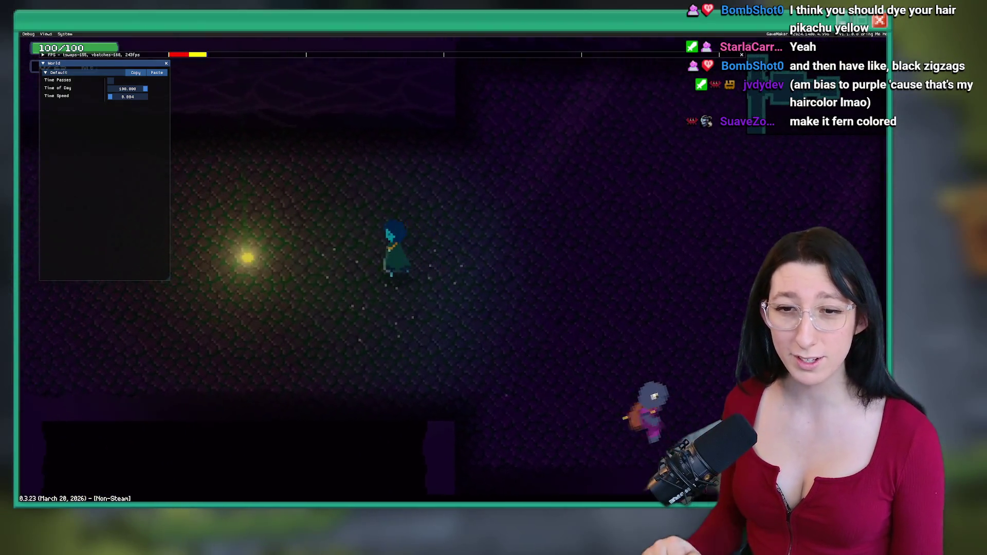
{"action": "key", "text": "s"}
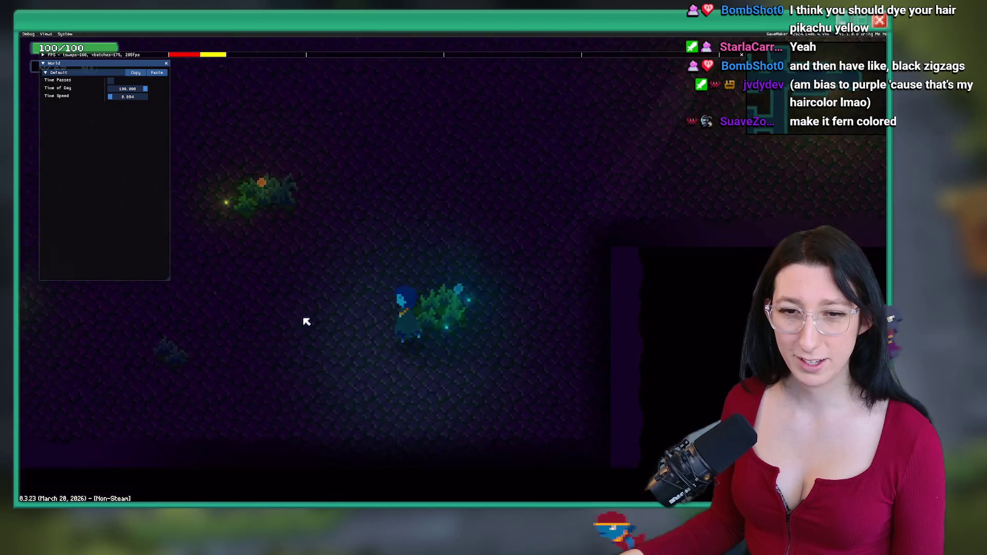
{"action": "key", "text": "s"}
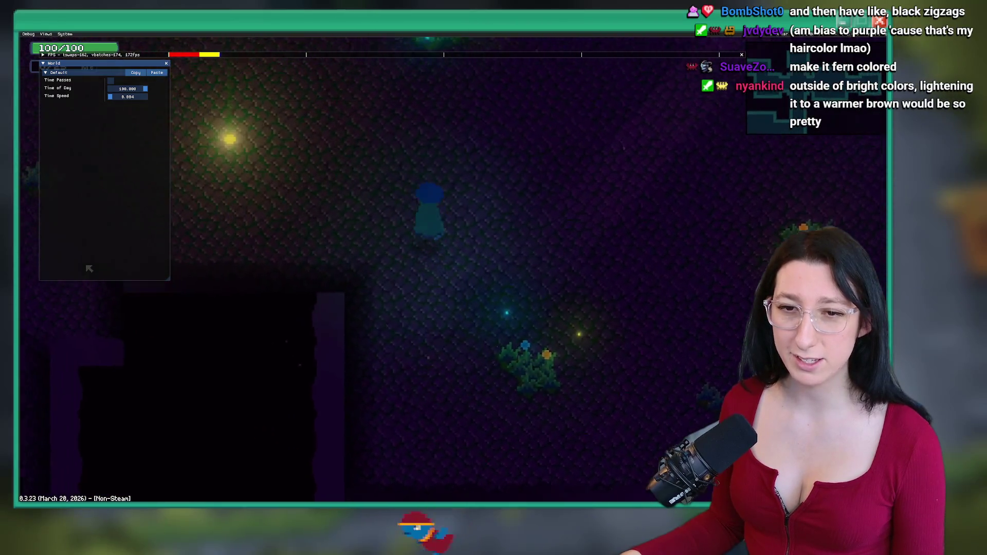
{"action": "key", "text": "a"}
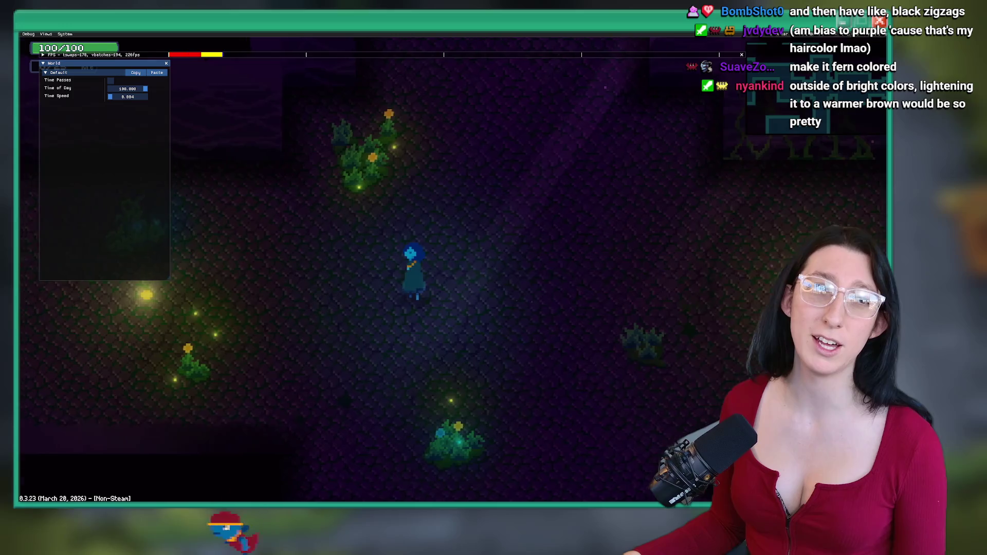
{"action": "key", "text": "a"}
{"action": "key", "text": "w"}
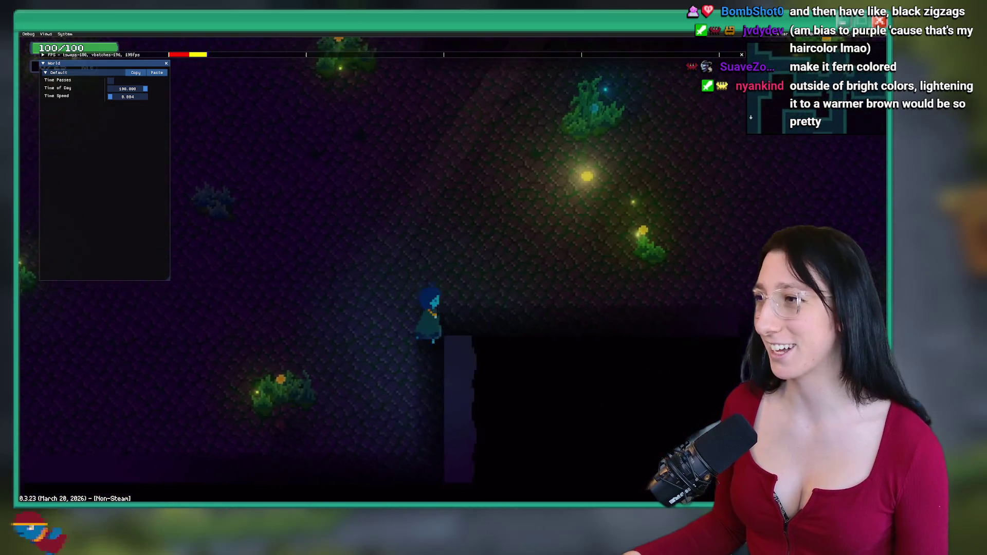
{"action": "key", "text": "d"}
{"action": "key", "text": "s"}
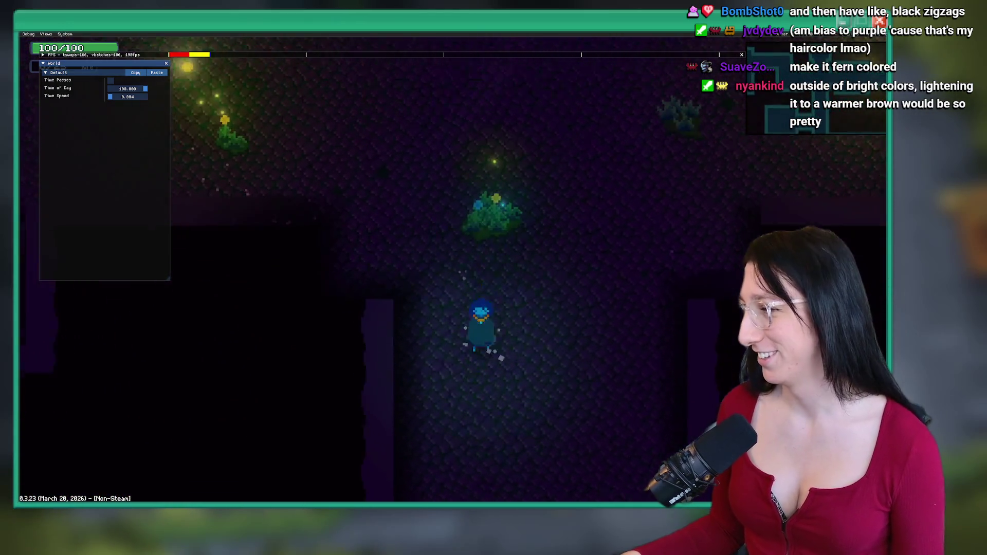
Walk past the glowing firefly lights, then stop the test run with Escape
{"action": "key", "text": "w"}
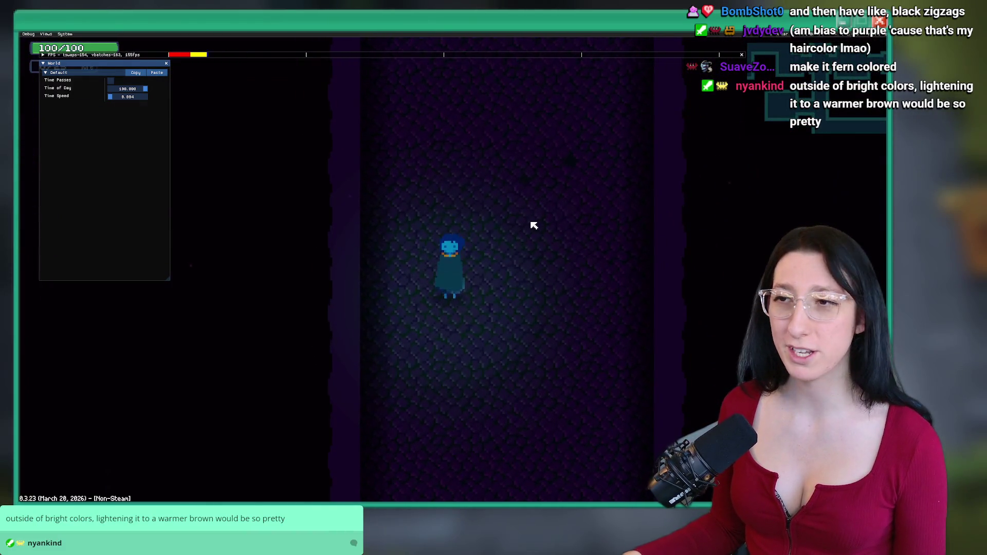
{"action": "key", "text": "s"}
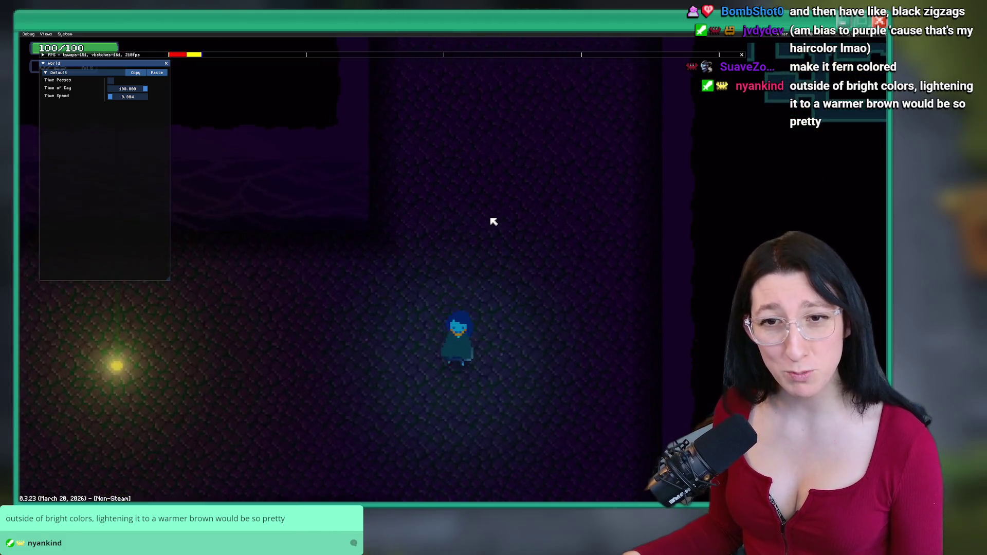
{"action": "key", "text": "a"}
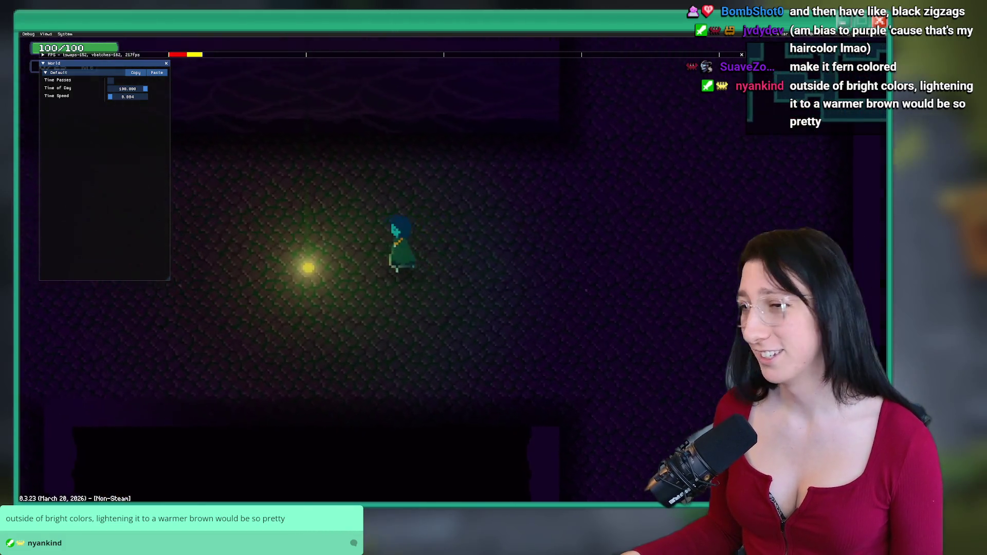
{"action": "key", "text": "a"}
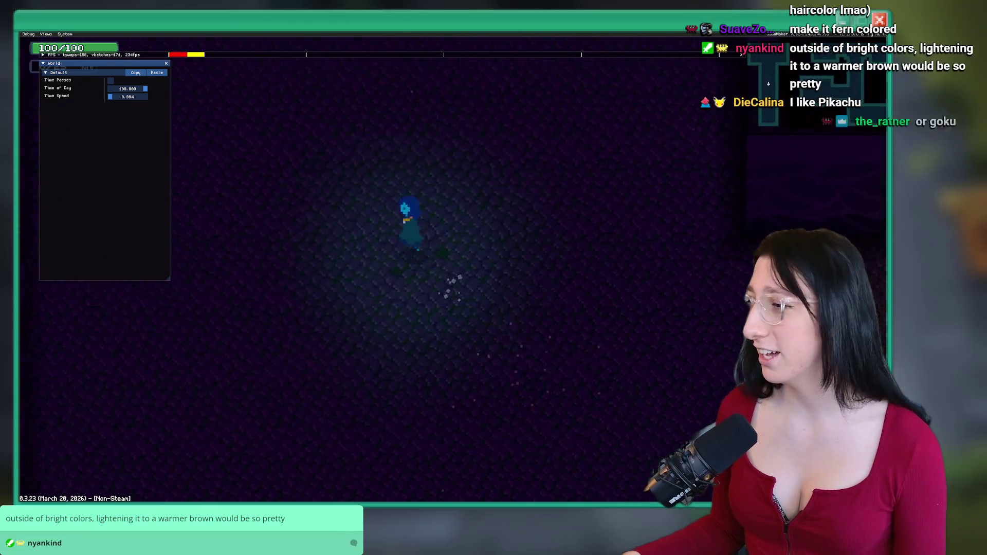
{"action": "key", "text": "s"}
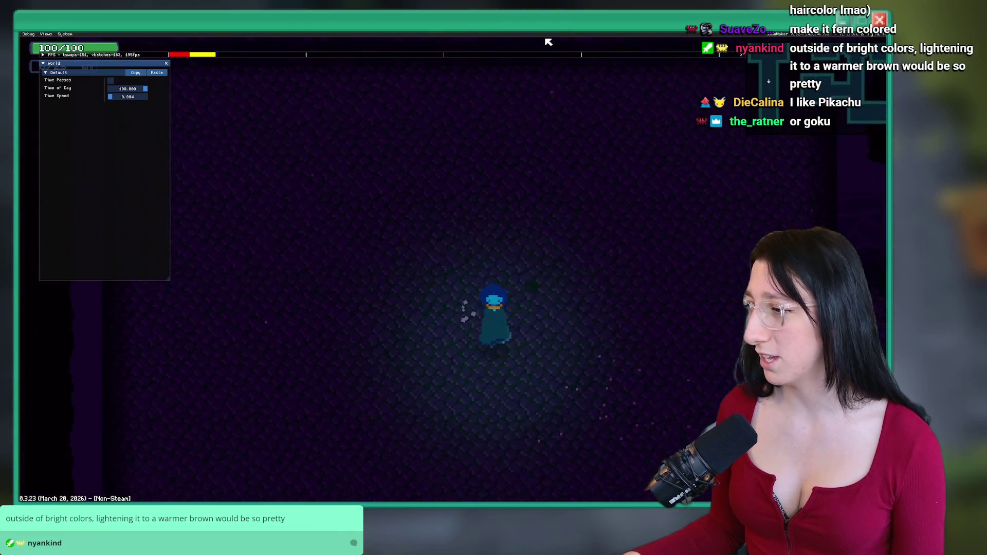
{"action": "key", "text": "w"}
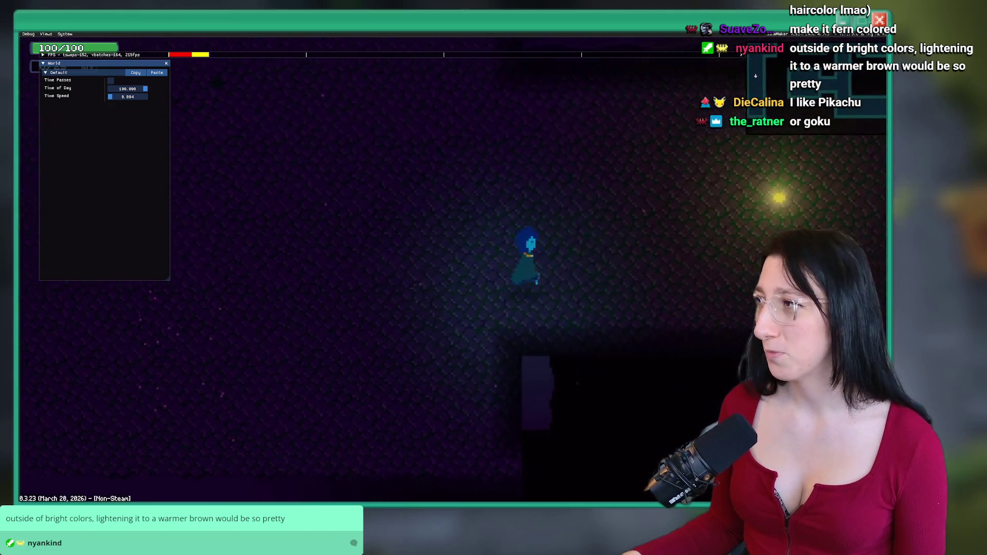
{"action": "key", "text": "d"}
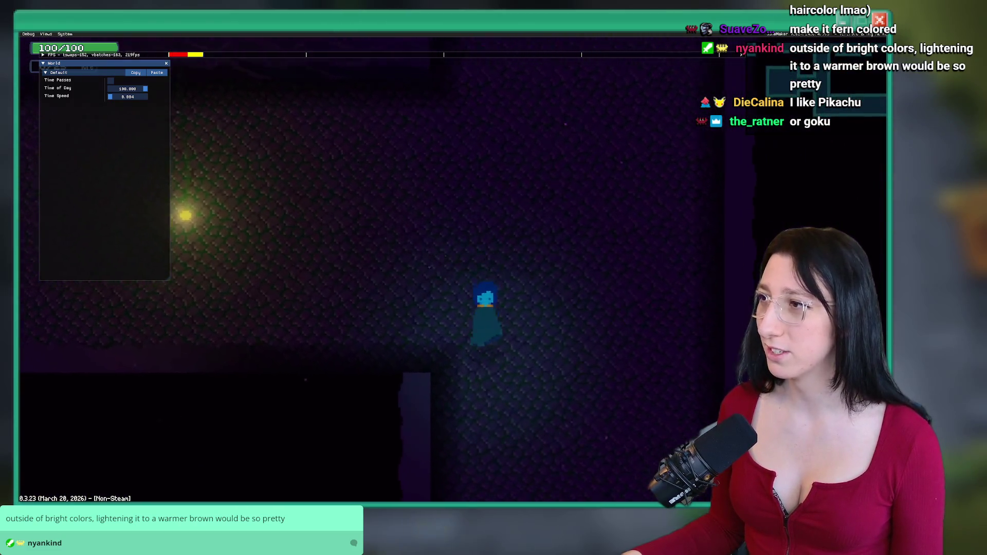
{"action": "key", "text": "s"}
{"action": "key", "text": "d"}
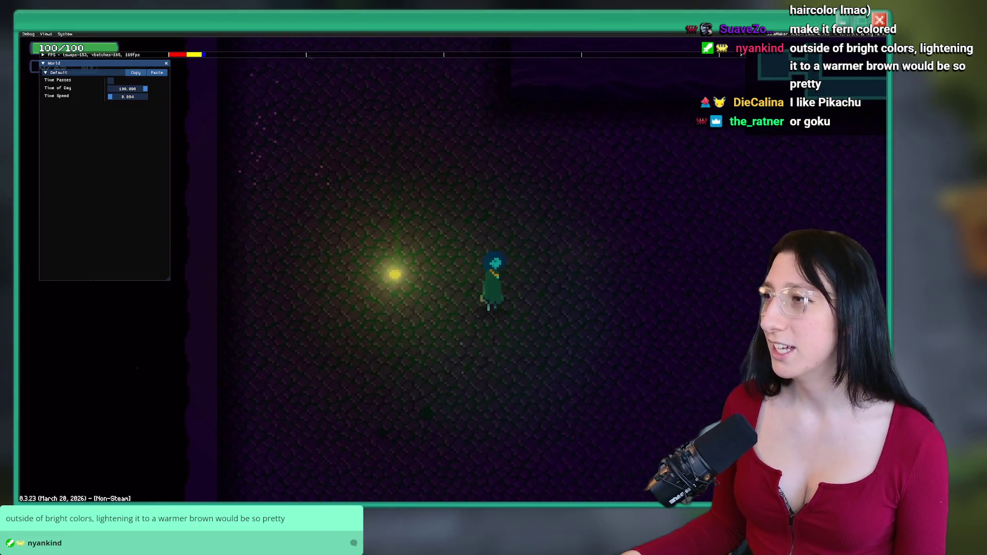
{"action": "key", "text": "Escape"}
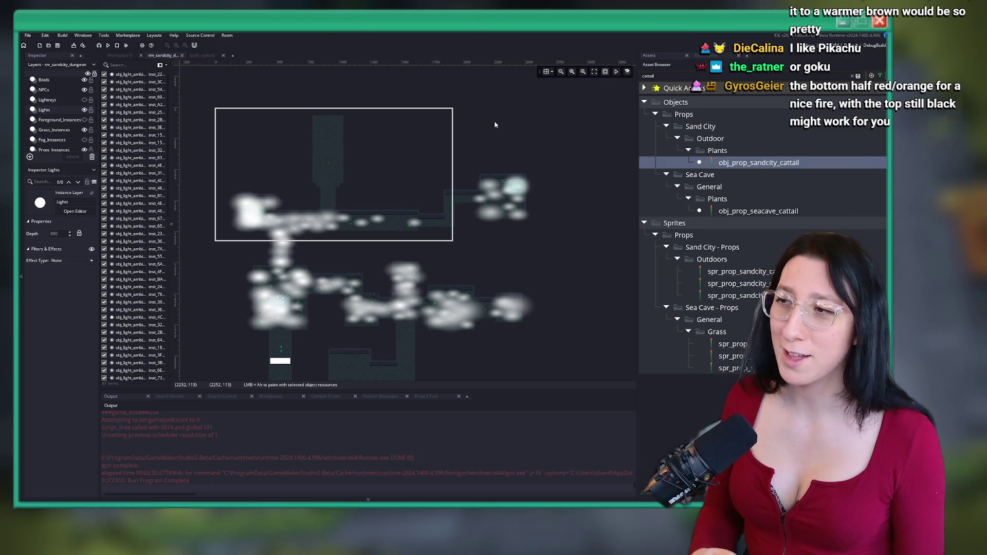
{"action": "scroll", "coordinate": [457, 255], "scroll_direction": "up", "scroll_amount": 6}
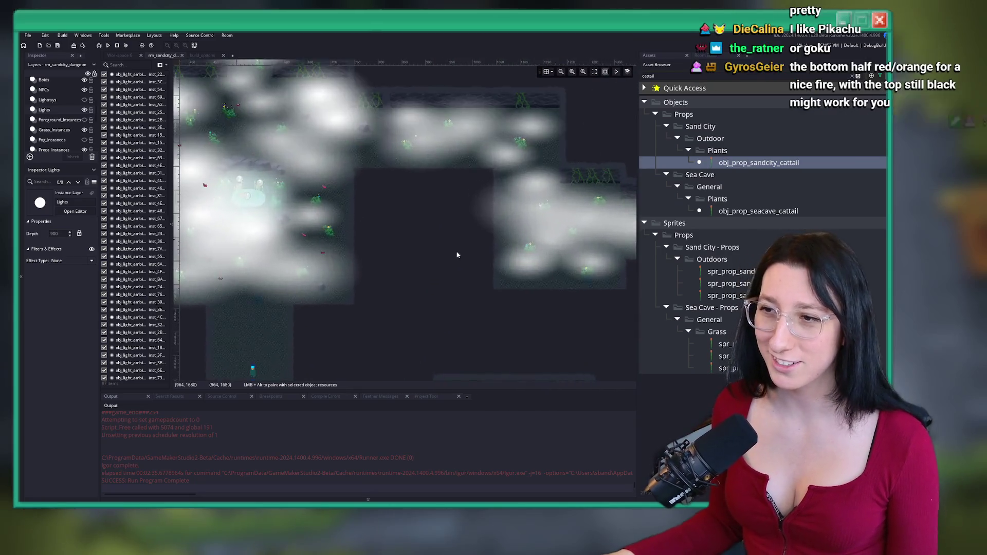
{"action": "scroll", "coordinate": [457, 254], "scroll_direction": "down", "scroll_amount": 5}
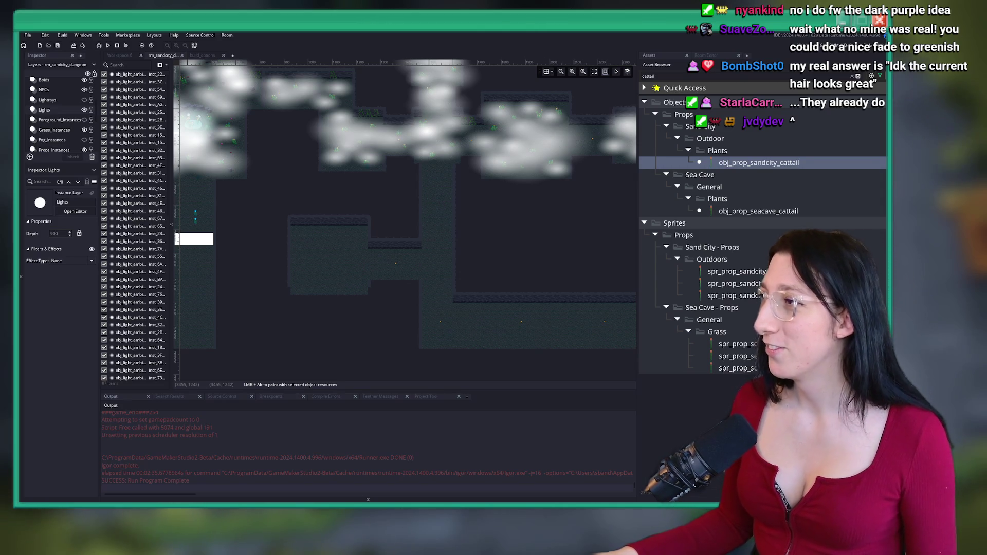
{"action": "scroll", "coordinate": [463, 178], "scroll_direction": "up", "scroll_amount": 3}
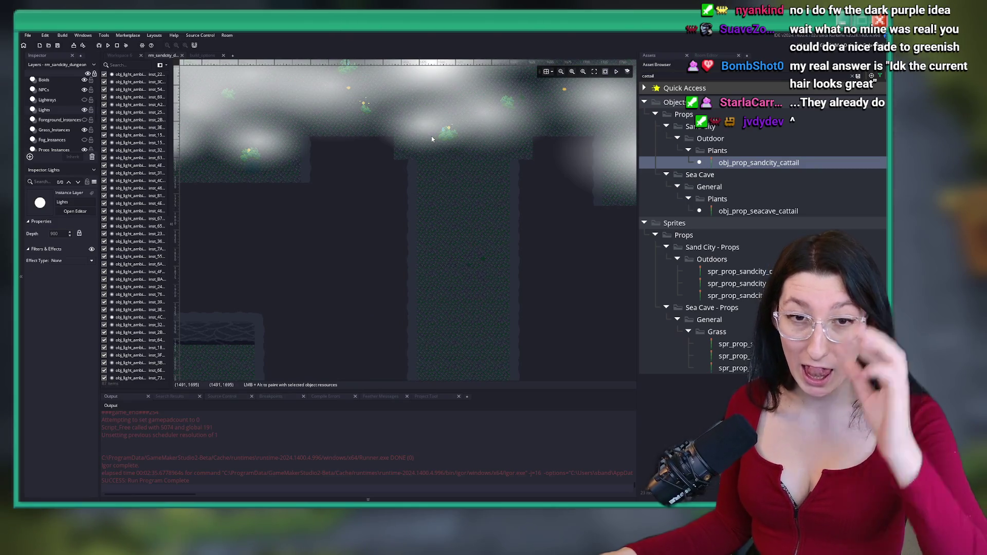
{"action": "scroll", "coordinate": [434, 195], "scroll_direction": "down", "scroll_amount": 4}
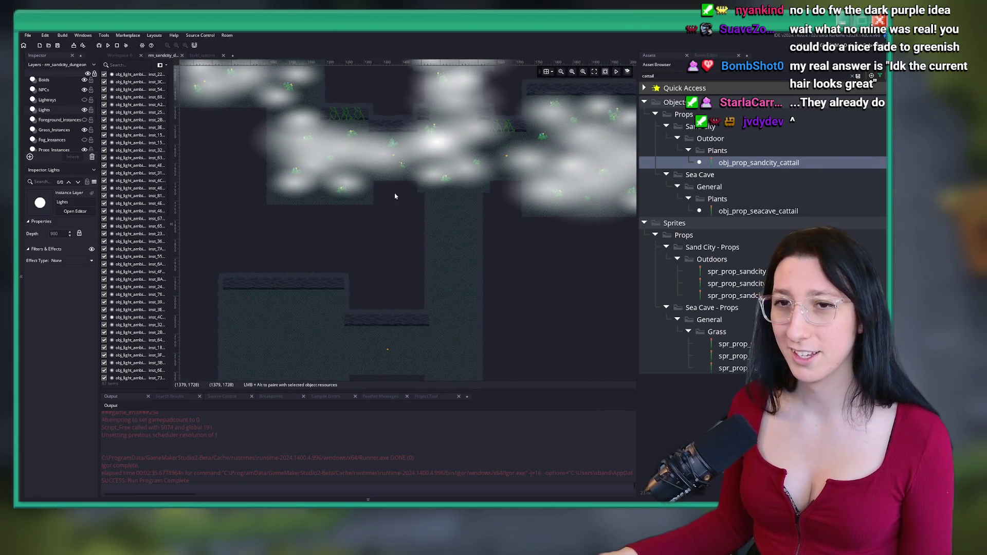
{"action": "scroll", "coordinate": [437, 231], "scroll_direction": "down", "scroll_amount": 2}
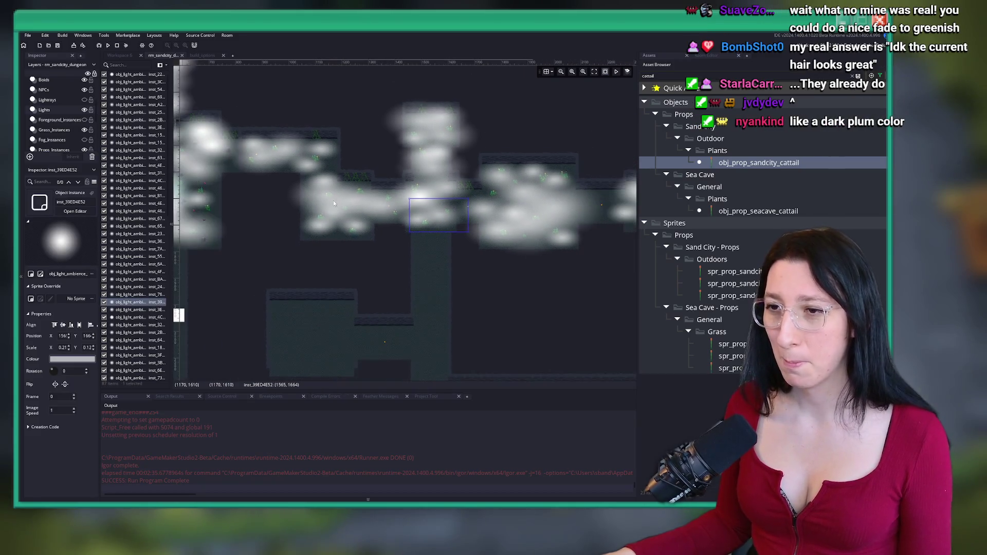
Place a copy of a light blob in the vertical corridor
{"action": "left_click", "coordinate": [320, 232]}
{"action": "left_click", "coordinate": [316, 255]}
{"action": "scroll", "coordinate": [307, 204], "scroll_direction": "up", "scroll_amount": 1}
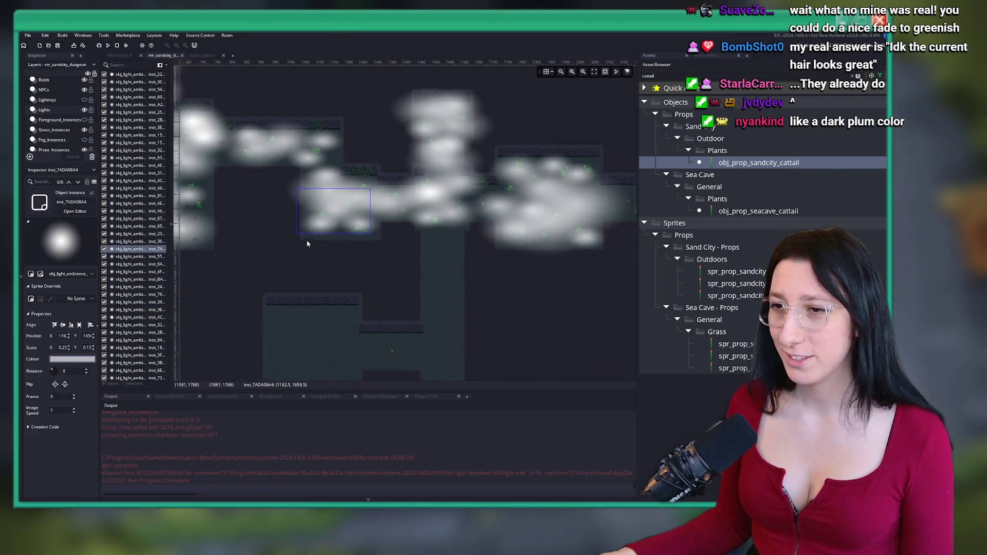
{"action": "mouse_move", "coordinate": [307, 205]}
{"action": "left_mouse_down"}
{"action": "mouse_move", "coordinate": [476, 280]}
{"action": "mouse_move", "coordinate": [489, 250]}
{"action": "mouse_move", "coordinate": [482, 238]}
{"action": "left_mouse_up"}
{"action": "scroll", "coordinate": [484, 243], "scroll_direction": "up", "scroll_amount": 2}
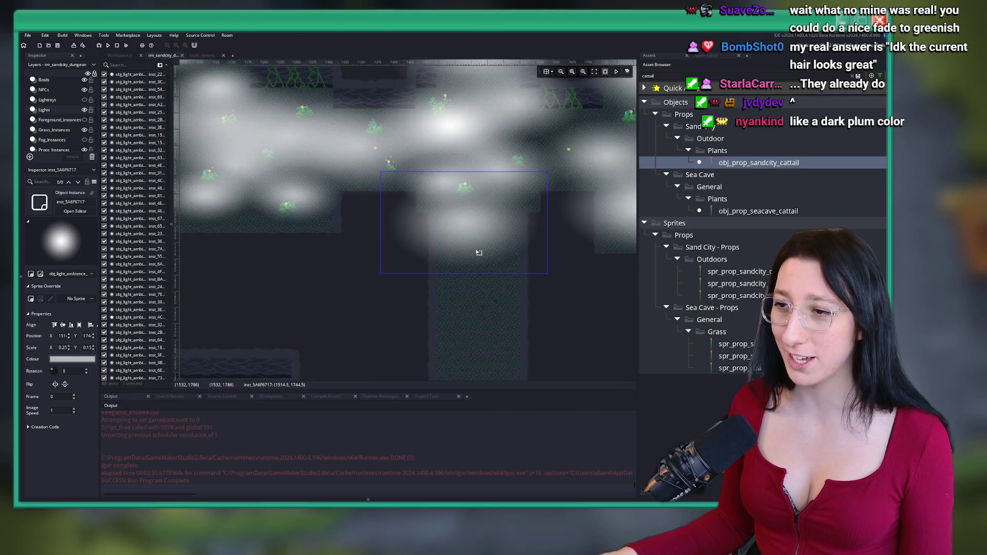
{"action": "scroll", "coordinate": [453, 231], "scroll_direction": "down", "scroll_amount": 2}
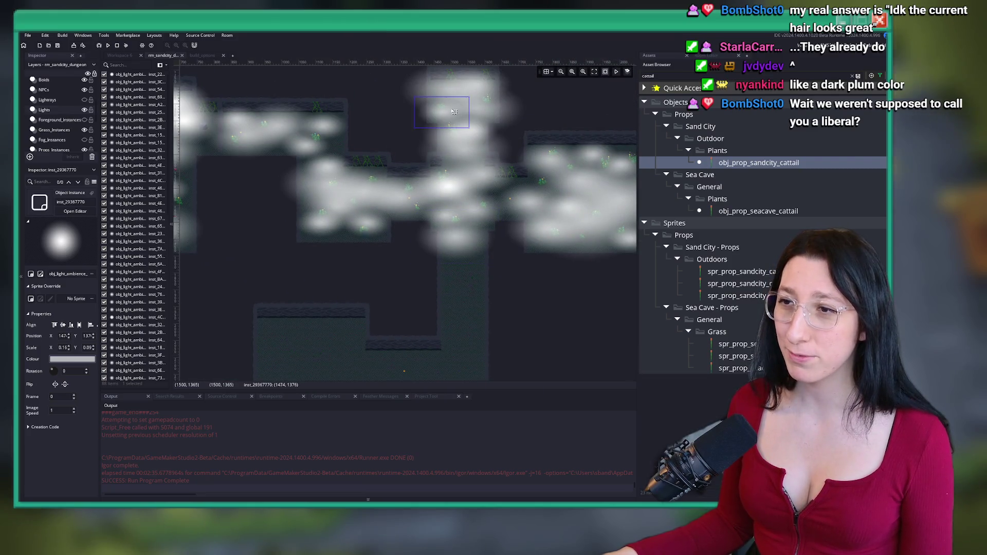
Copy two light blobs from the top down into the lower part of the shaft
{"action": "left_click", "coordinate": [453, 116]}
{"action": "mouse_move", "coordinate": [452, 116]}
{"action": "left_mouse_down"}
{"action": "mouse_move", "coordinate": [474, 278]}
{"action": "mouse_move", "coordinate": [483, 262]}
{"action": "left_mouse_up"}
{"action": "scroll", "coordinate": [464, 298], "scroll_direction": "up", "scroll_amount": 2}
{"action": "scroll", "coordinate": [460, 301], "scroll_direction": "down", "scroll_amount": 2}
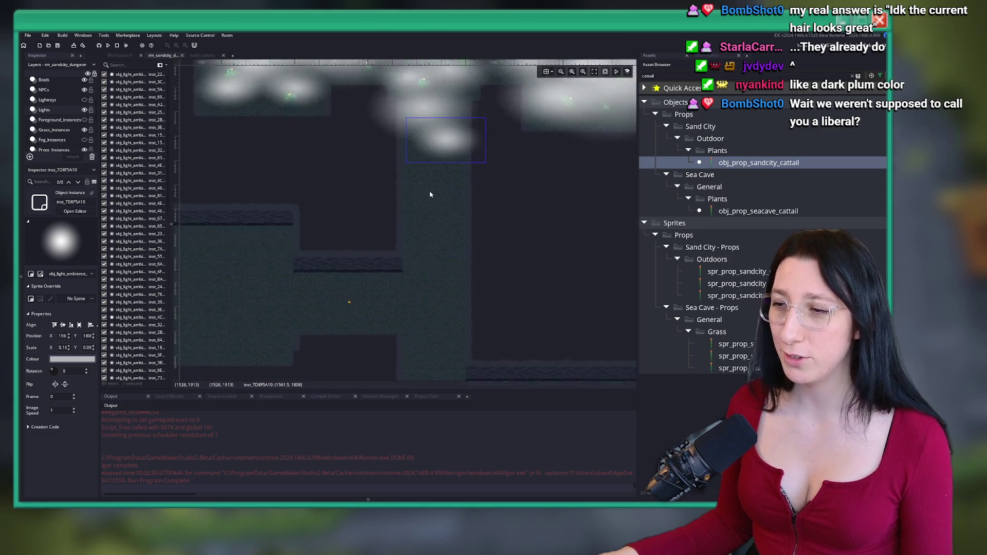
{"action": "left_click", "coordinate": [391, 109], "text": "alt"}
{"action": "left_click_drag", "start_coordinate": [391, 110], "coordinate": [393, 296]}
{"action": "scroll", "coordinate": [364, 345], "scroll_direction": "up", "scroll_amount": 2}
{"action": "scroll", "coordinate": [364, 345], "scroll_direction": "down", "scroll_amount": 1}
{"action": "mouse_move", "coordinate": [385, 223]}
{"action": "left_mouse_down"}
{"action": "mouse_move", "coordinate": [396, 265]}
{"action": "mouse_move", "coordinate": [385, 283]}
{"action": "left_mouse_up"}
Duplicate lights into the lower corridor and the lower-left room
{"action": "scroll", "coordinate": [408, 218], "scroll_direction": "down", "scroll_amount": 1}
{"action": "scroll", "coordinate": [408, 218], "scroll_direction": "down", "scroll_amount": 1}
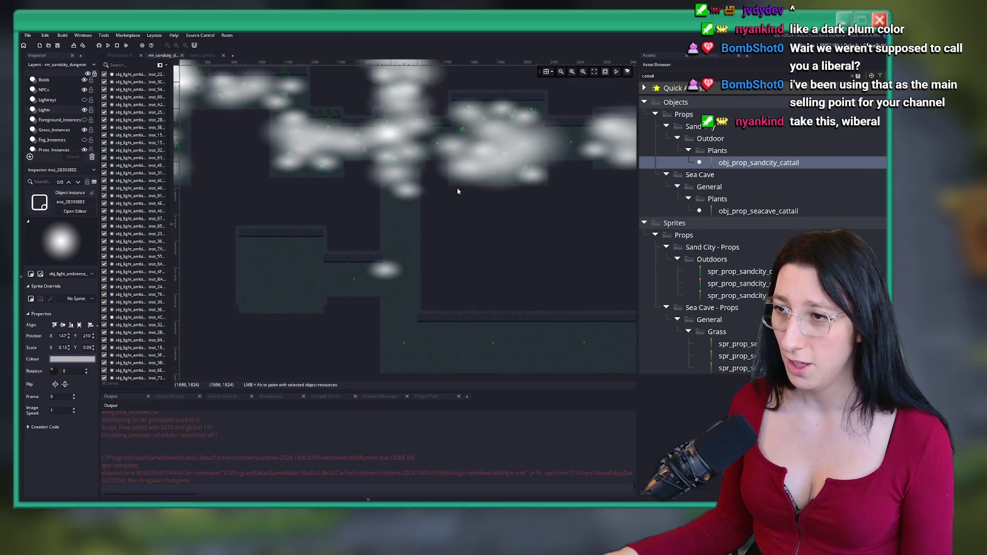
{"action": "left_click", "coordinate": [536, 144]}
{"action": "mouse_move", "coordinate": [564, 138]}
{"action": "left_mouse_down"}
{"action": "mouse_move", "coordinate": [445, 249]}
{"action": "mouse_move", "coordinate": [421, 246]}
{"action": "left_mouse_up"}
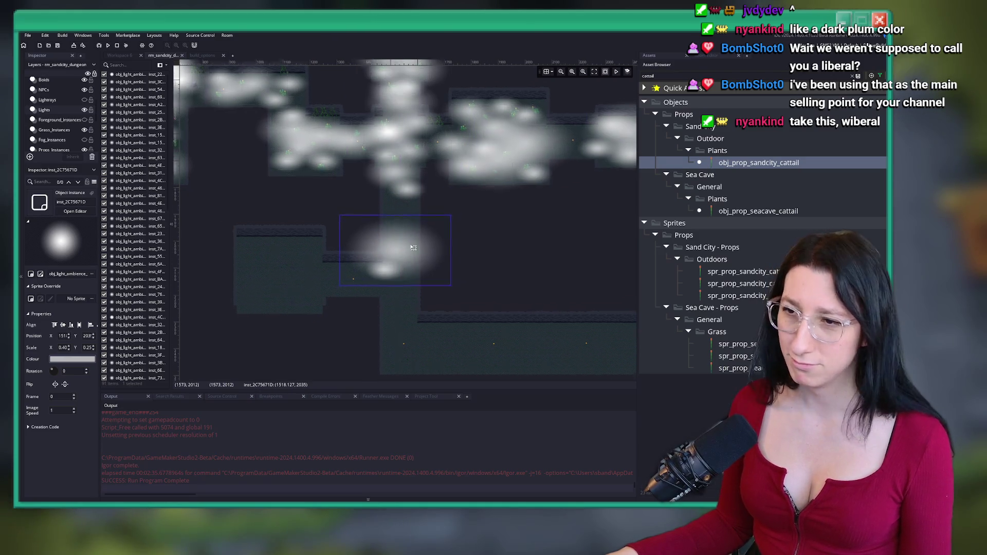
{"action": "key", "text": "ctrl+v"}
{"action": "left_click_drag", "start_coordinate": [509, 201], "coordinate": [371, 264]}
{"action": "scroll", "coordinate": [371, 264], "scroll_direction": "up", "scroll_amount": 1}
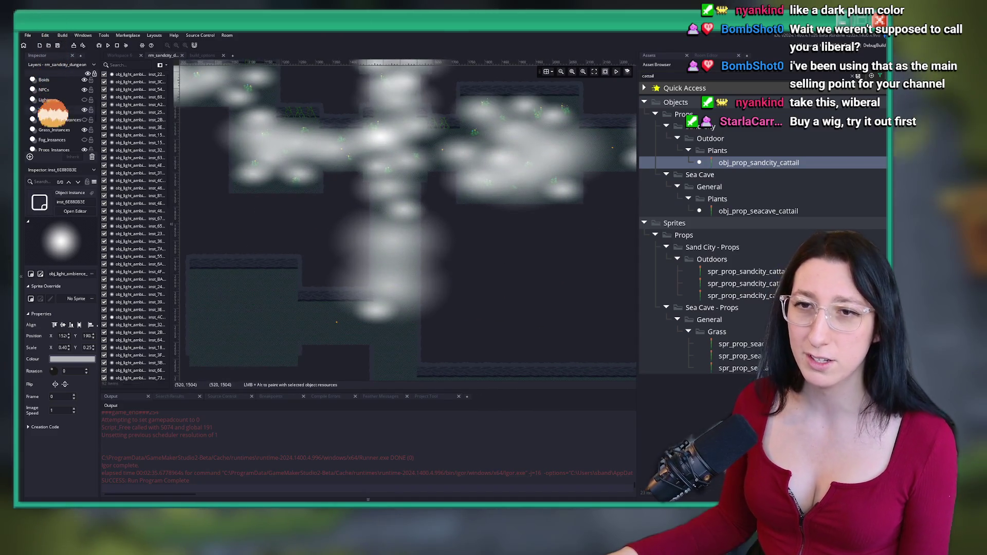
Make the Lightrays layer active and visible, then place a copied light ray over the corridor
{"action": "left_click", "coordinate": [47, 100]}
{"action": "left_click", "coordinate": [84, 100]}
{"action": "scroll", "coordinate": [316, 223], "scroll_direction": "down", "scroll_amount": 1}
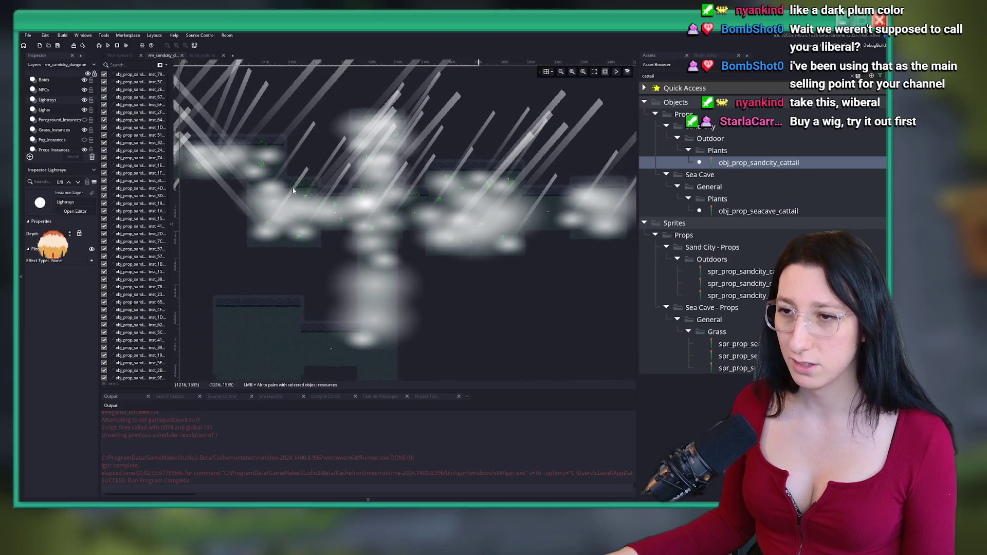
{"action": "key", "text": "ctrl+v"}
{"action": "left_click_drag", "start_coordinate": [301, 206], "coordinate": [415, 238]}
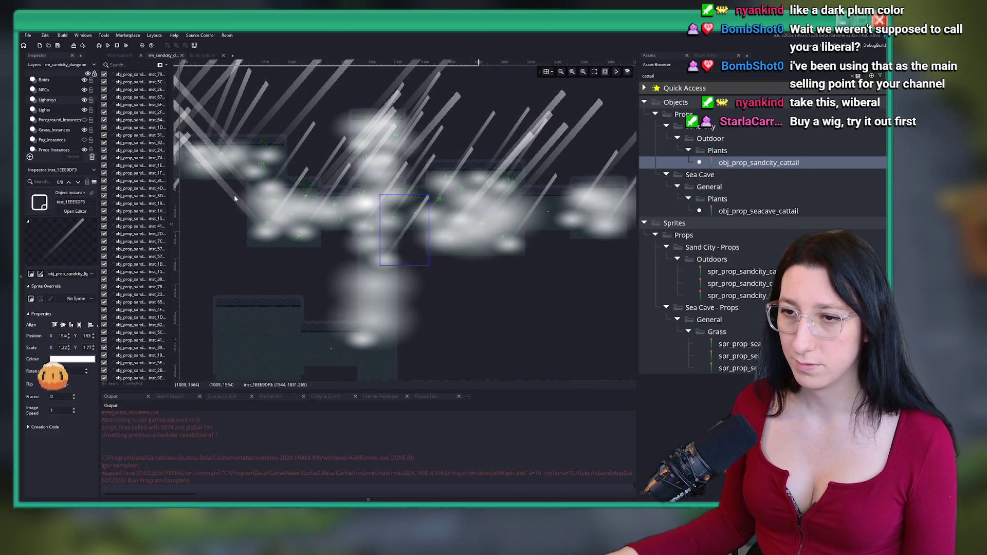
Add more light ray copies over the left corridor, then hide the light rays and ambient blobs
{"action": "key", "text": "ctrl+v"}
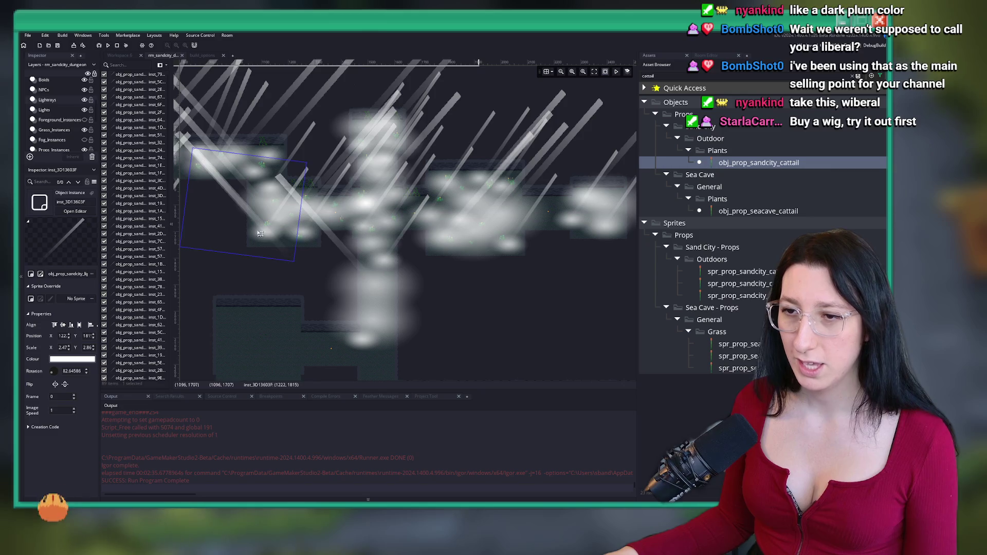
{"action": "key", "text": "ctrl+v"}
{"action": "mouse_move", "coordinate": [356, 258]}
{"action": "left_mouse_down"}
{"action": "mouse_move", "coordinate": [355, 267]}
{"action": "mouse_move", "coordinate": [403, 280]}
{"action": "left_mouse_up"}
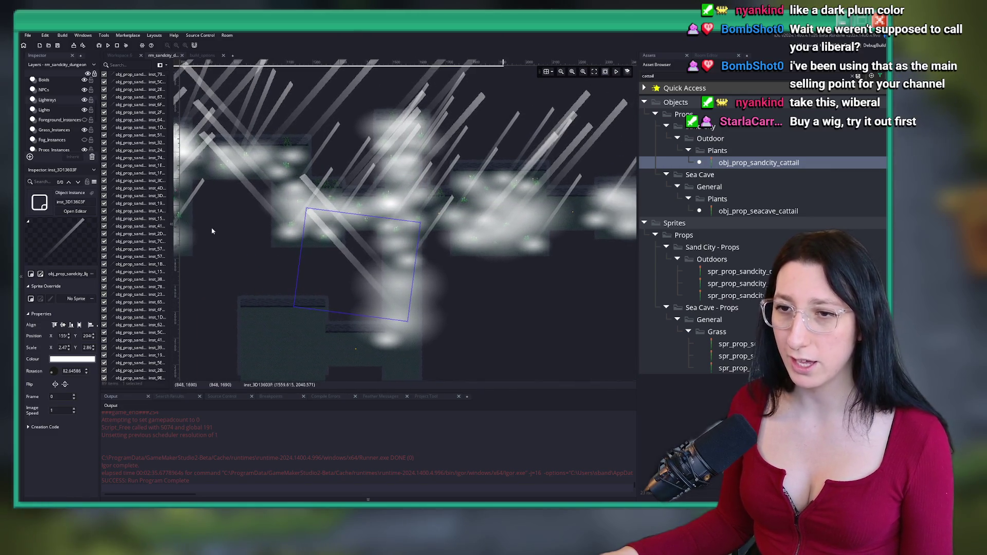
{"action": "key", "text": "ctrl+v"}
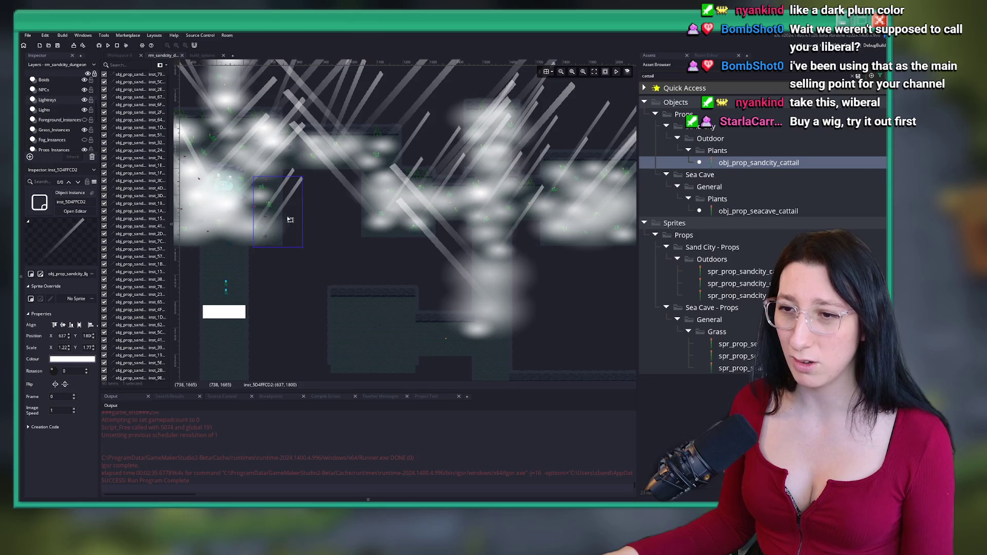
{"action": "left_click_drag", "start_coordinate": [507, 300], "coordinate": [521, 312]}
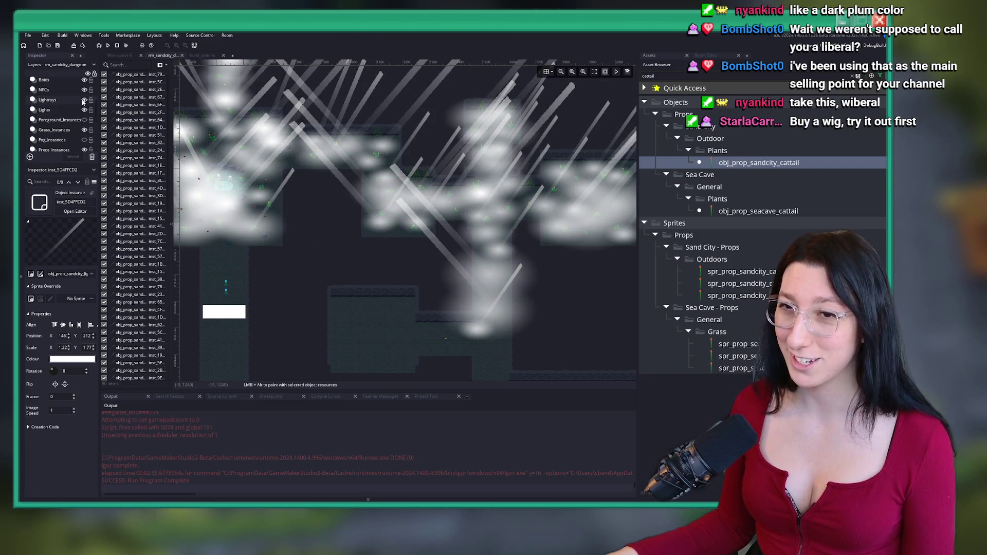
{"action": "left_click", "coordinate": [84, 100]}
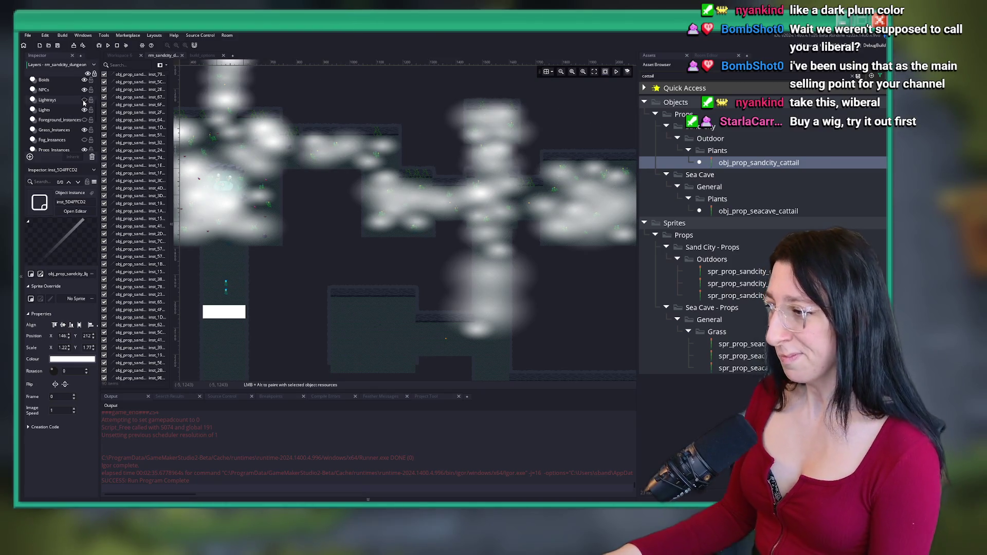
{"action": "left_click", "coordinate": [85, 110]}
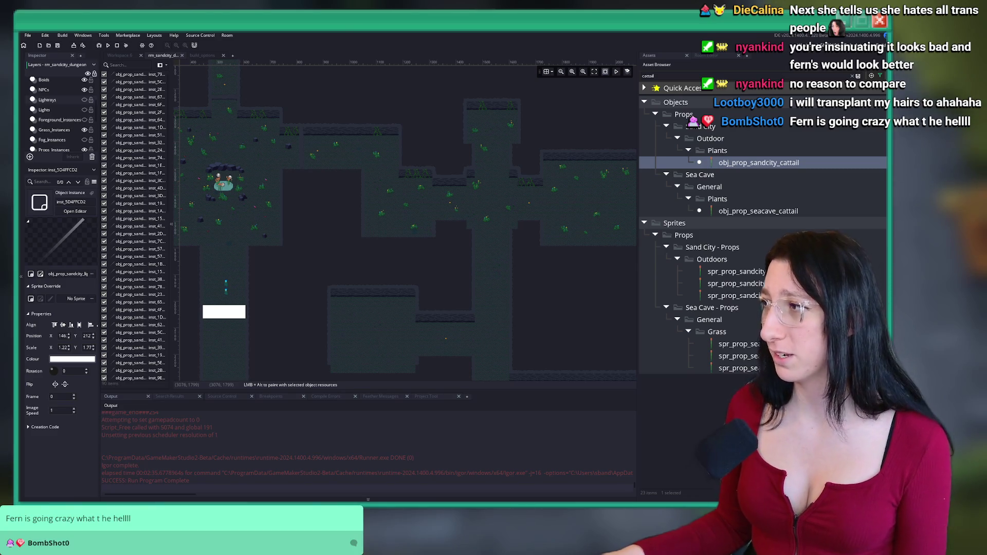
Zoom around the room to review the cave tiles and plant props without lights
{"action": "scroll", "coordinate": [388, 197], "scroll_direction": "up", "scroll_amount": 4}
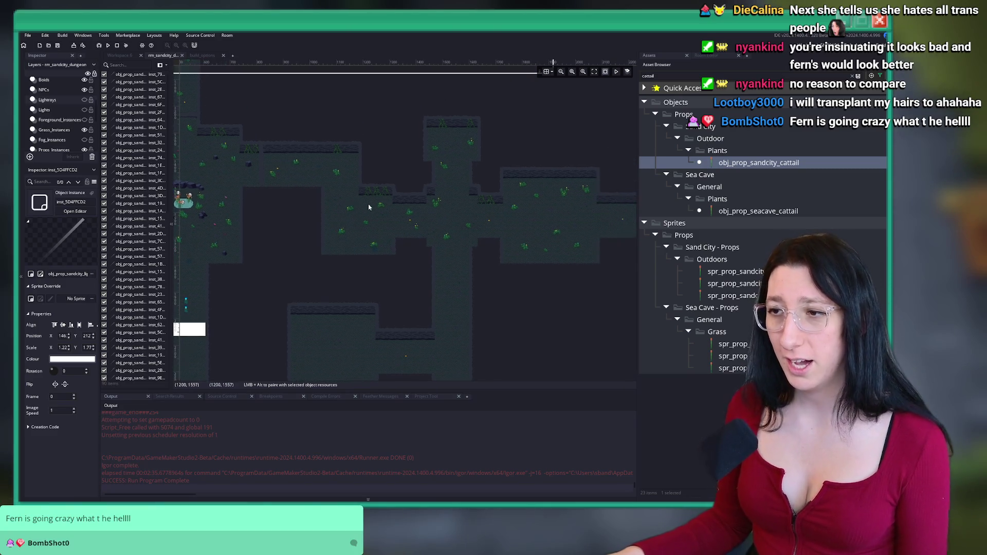
{"action": "scroll", "coordinate": [363, 149], "scroll_direction": "down", "scroll_amount": 2}
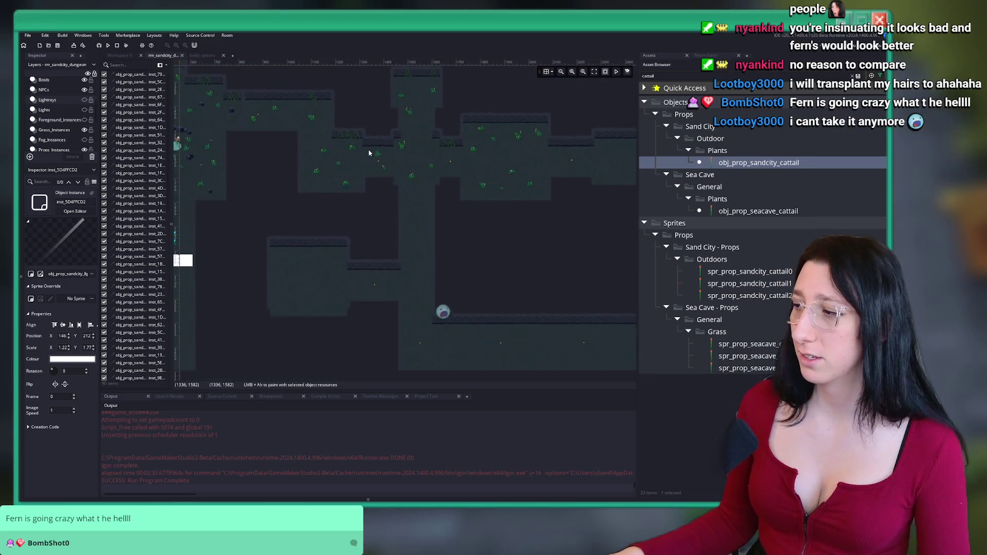
{"action": "scroll", "coordinate": [483, 131], "scroll_direction": "down", "scroll_amount": 3}
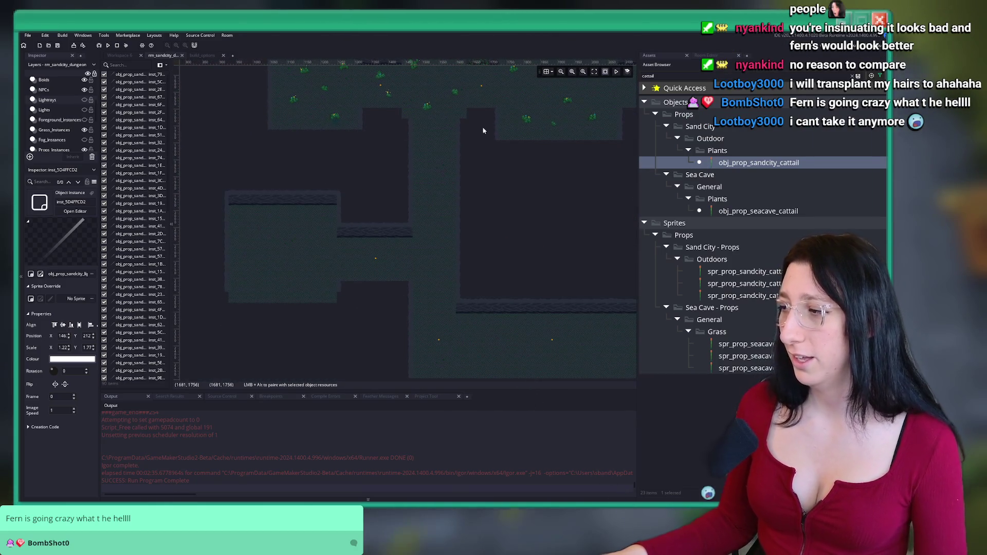
Toggle the Lights layer on and off to preview the glows, then select the Props_Instances layer
{"action": "left_click", "coordinate": [63, 111]}
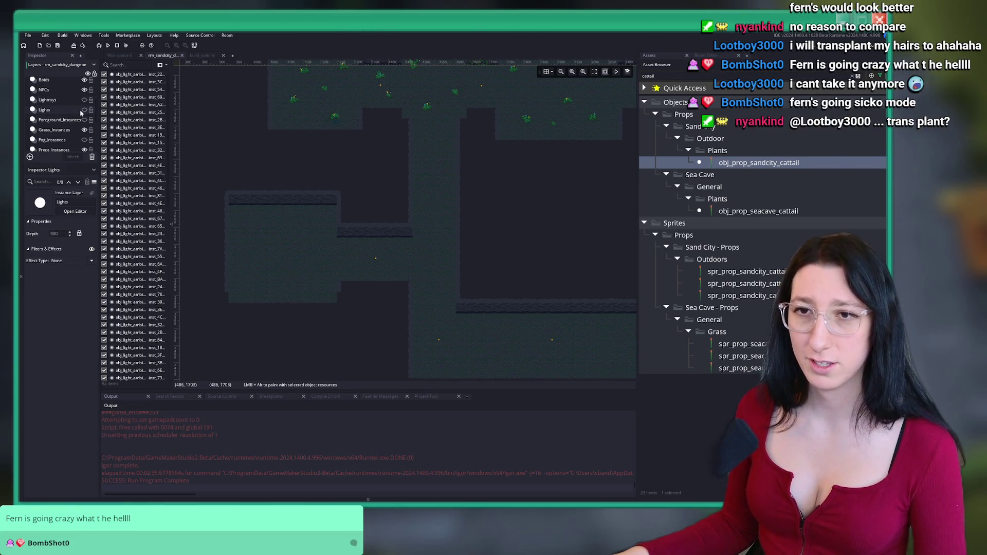
{"action": "left_click", "coordinate": [83, 110]}
{"action": "scroll", "coordinate": [406, 216], "scroll_direction": "down", "scroll_amount": 3}
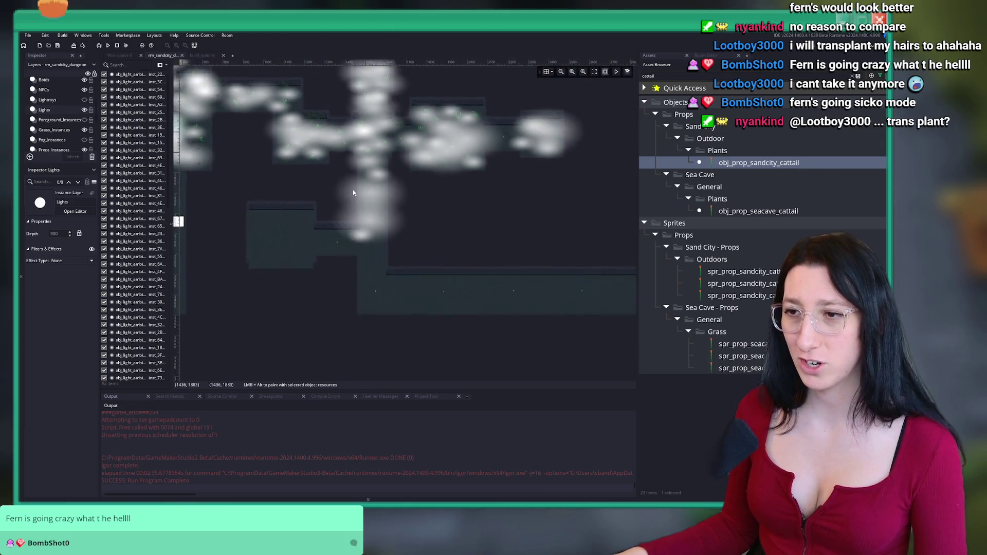
{"action": "left_click", "coordinate": [84, 110]}
{"action": "left_click", "coordinate": [62, 150]}
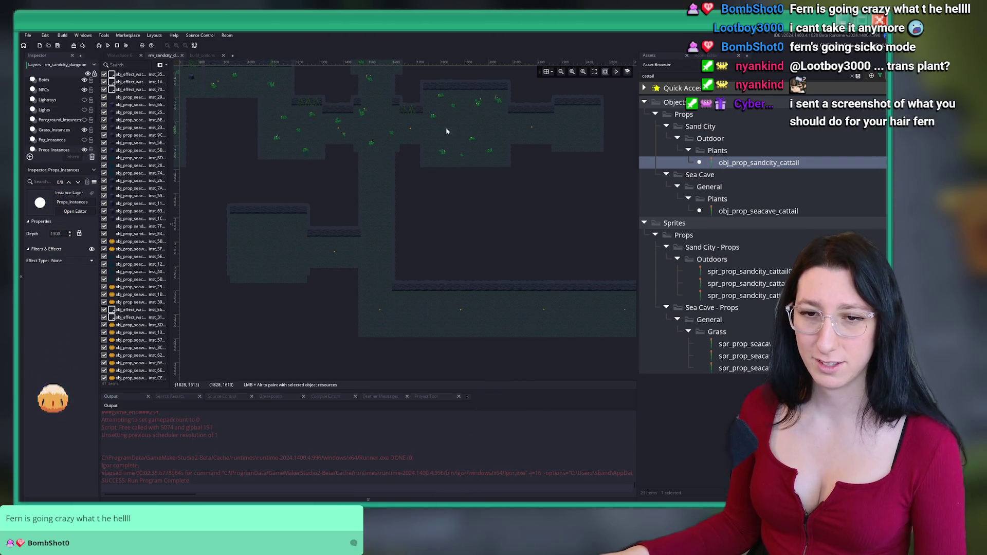
Search for 'discord' in Windows Search and launch it
{"action": "key", "text": "super"}
{"action": "type", "text": "discord"}
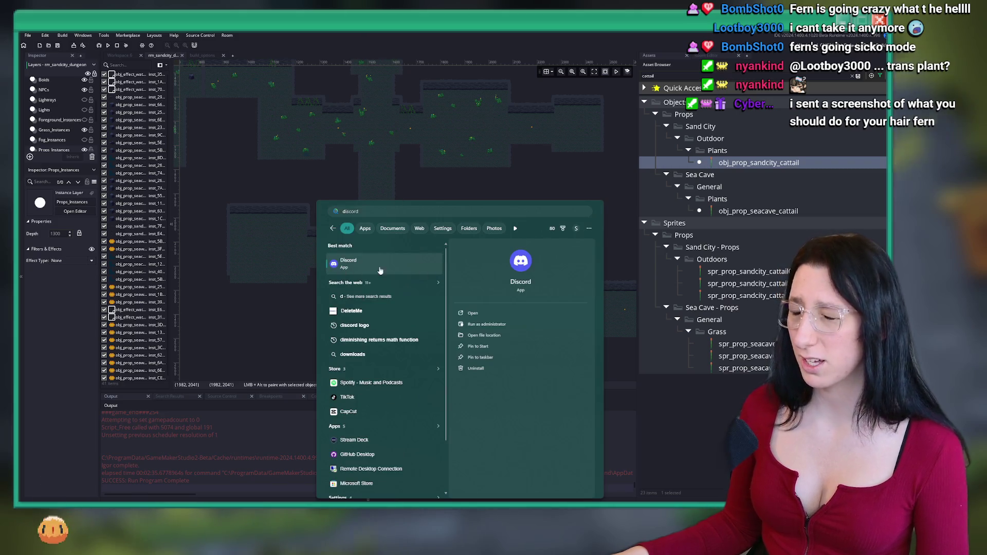
{"action": "key", "text": "Return"}
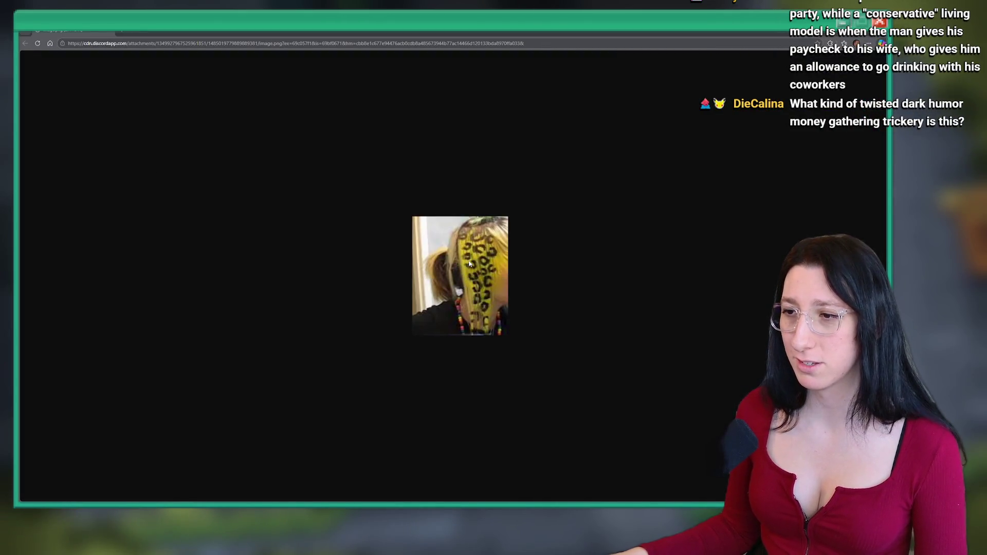
Zoom the shared hair photo to 175%, then close the browser window
{"action": "scroll", "coordinate": [469, 264], "scroll_direction": "up", "scroll_amount": 6}
{"action": "scroll", "coordinate": [469, 264], "scroll_direction": "down", "scroll_amount": 2}
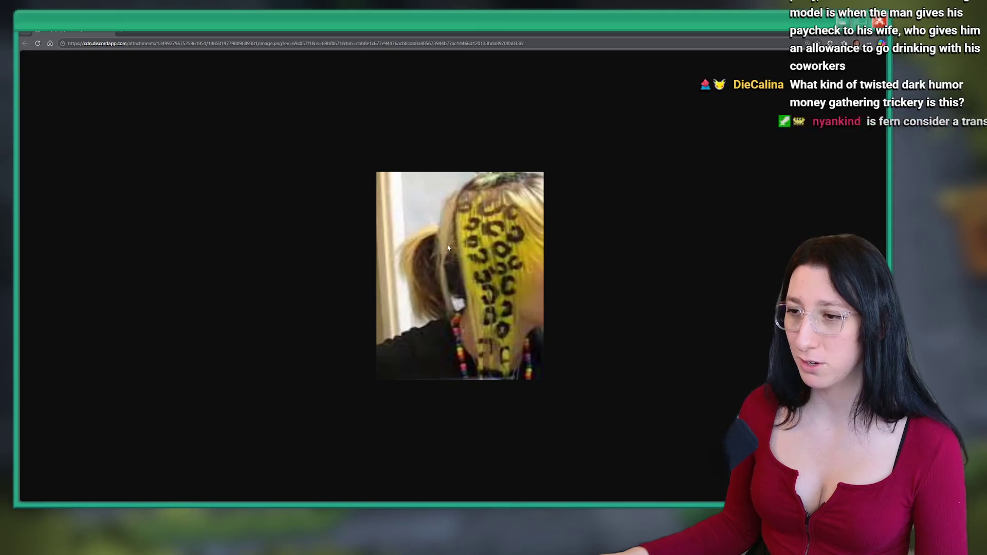
{"action": "scroll", "coordinate": [473, 246], "scroll_direction": "up", "scroll_amount": 1}
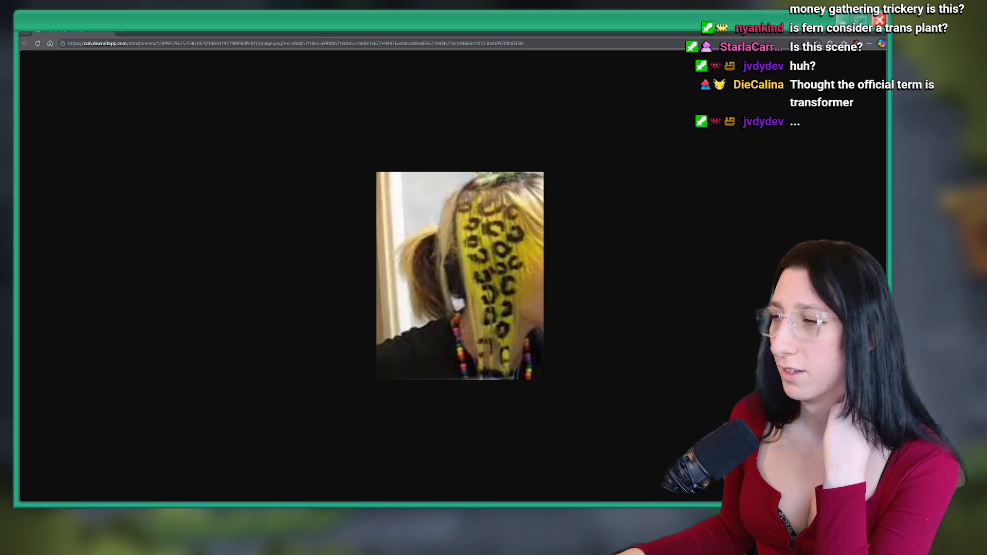
{"action": "left_click", "coordinate": [104, 32]}
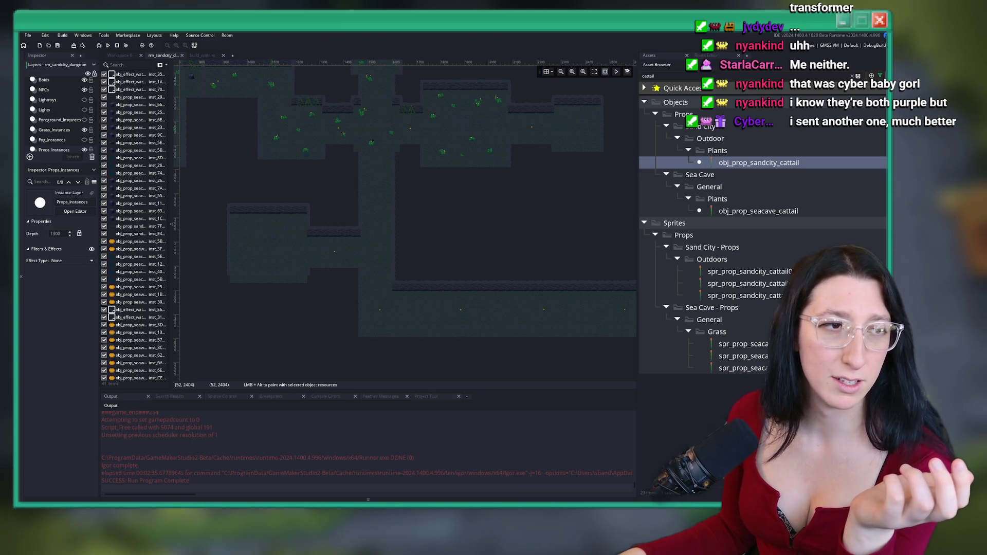
{"action": "key", "text": "alt+Tab"}
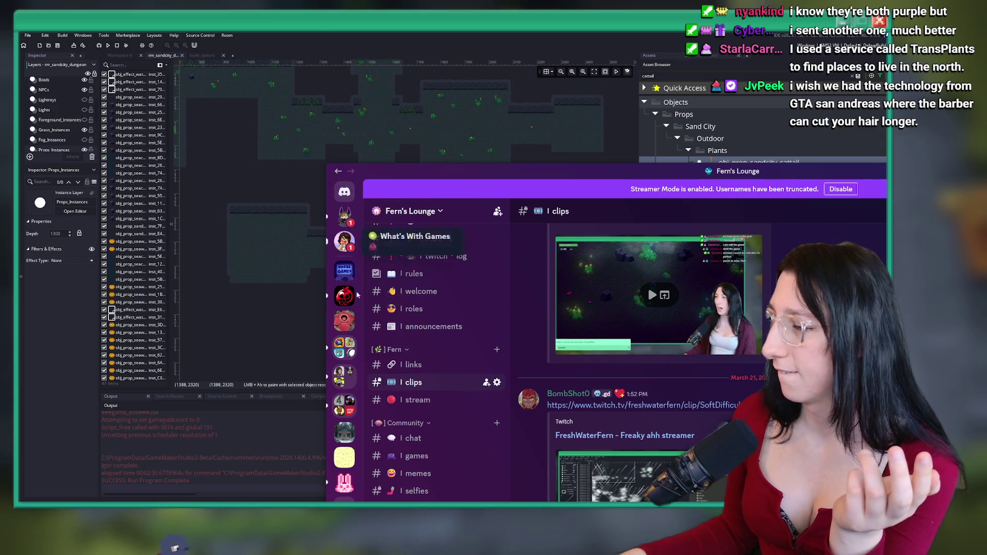
{"action": "left_click_drag", "start_coordinate": [491, 181], "coordinate": [2, 181]}
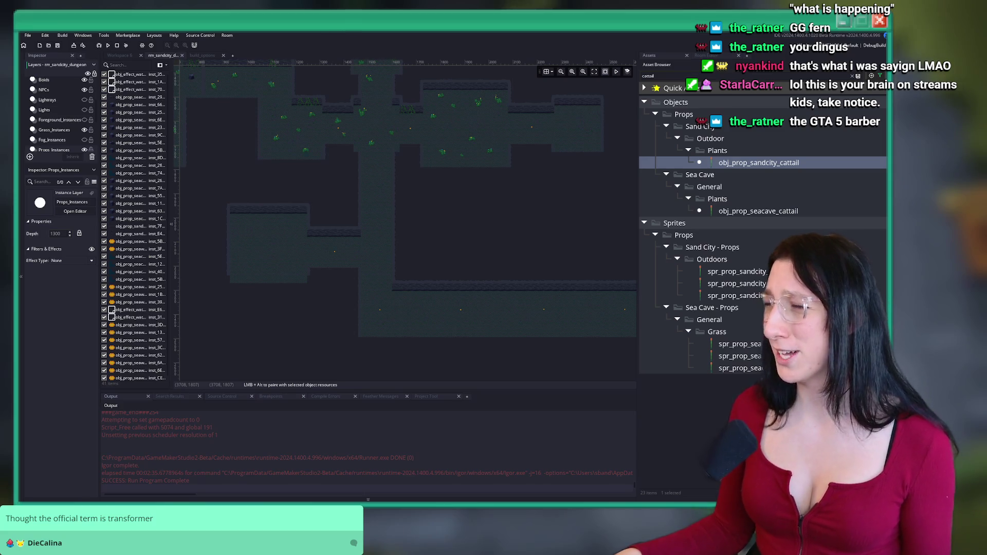
On the Props layer, copy ten plant sprites and drop them further right along the corridor
{"action": "scroll", "coordinate": [370, 197], "scroll_direction": "up", "scroll_amount": 3}
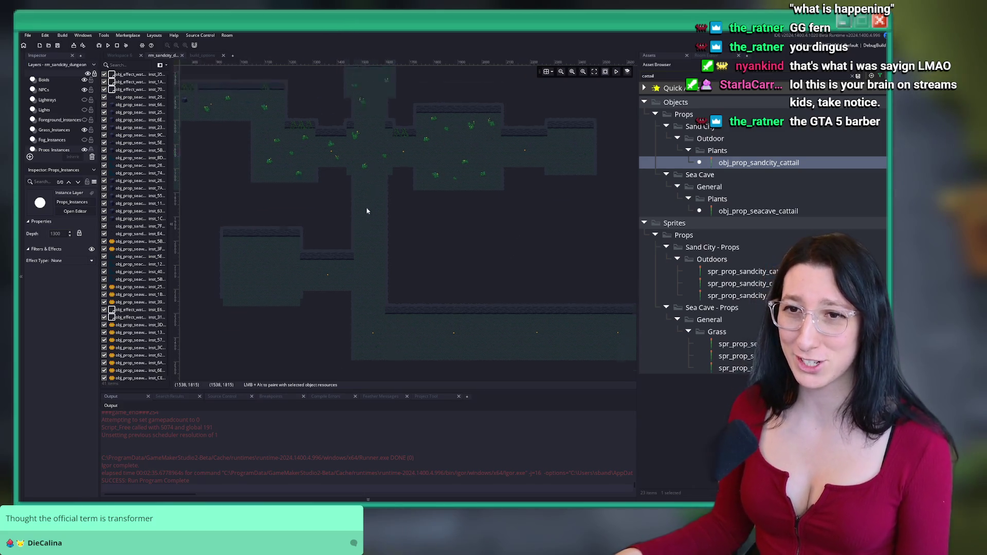
{"action": "scroll", "coordinate": [53, 114], "scroll_direction": "down", "scroll_amount": 2}
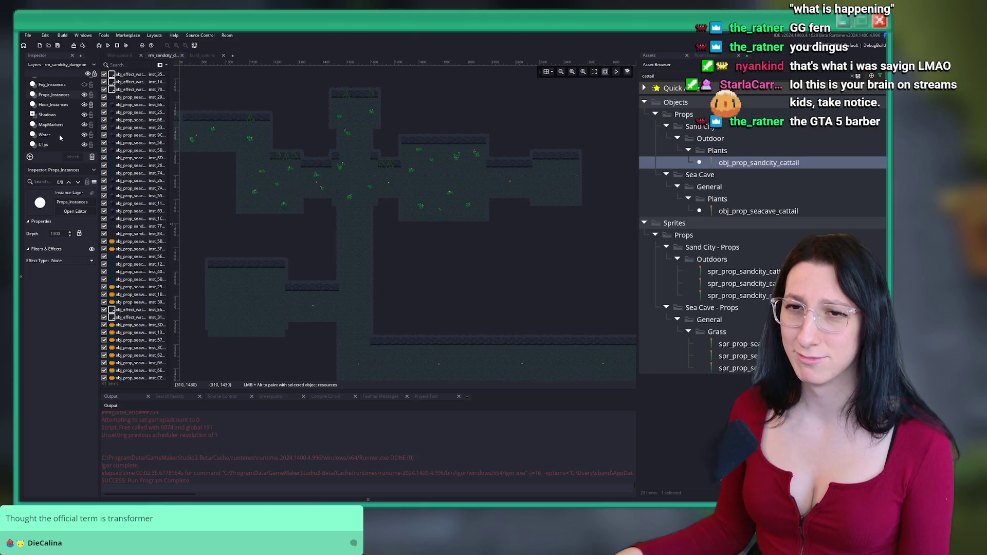
{"action": "scroll", "coordinate": [53, 115], "scroll_direction": "down", "scroll_amount": 1}
{"action": "left_click", "coordinate": [44, 140]}
{"action": "scroll", "coordinate": [407, 186], "scroll_direction": "up", "scroll_amount": 5}
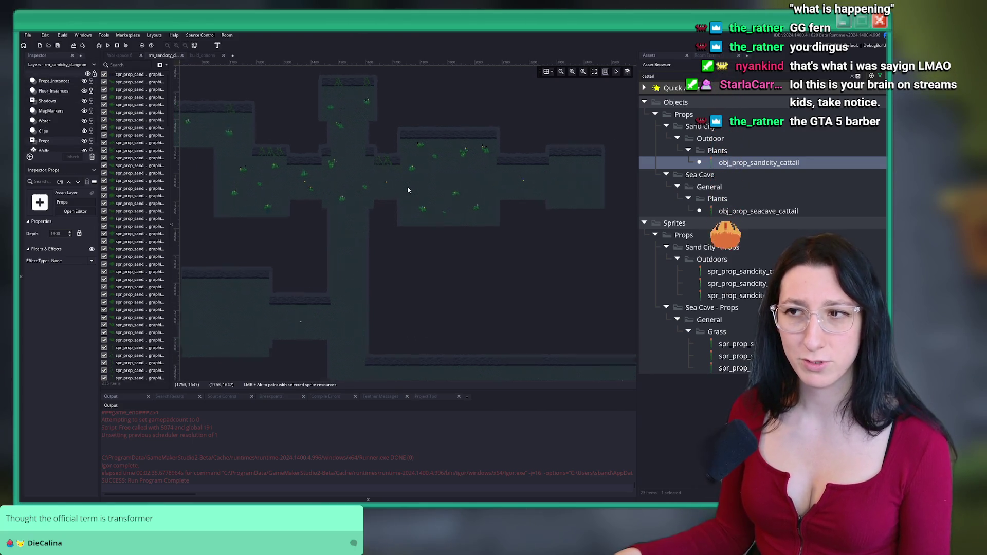
{"action": "scroll", "coordinate": [229, 241], "scroll_direction": "down", "scroll_amount": 4}
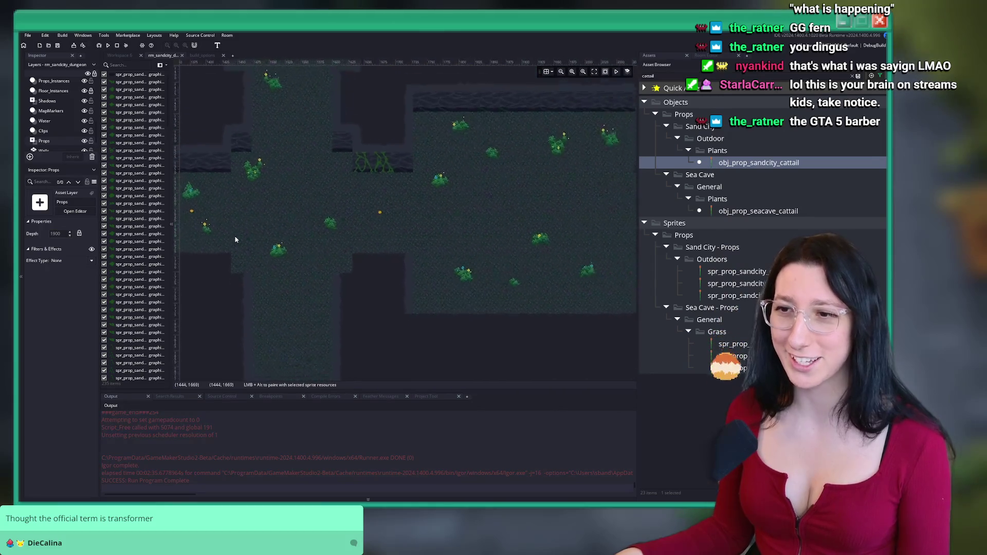
{"action": "scroll", "coordinate": [233, 210], "scroll_direction": "up", "scroll_amount": 3}
{"action": "mouse_move", "coordinate": [386, 319]}
{"action": "left_mouse_down"}
{"action": "mouse_move", "coordinate": [268, 216]}
{"action": "mouse_move", "coordinate": [242, 163]}
{"action": "mouse_move", "coordinate": [260, 221]}
{"action": "left_mouse_up"}
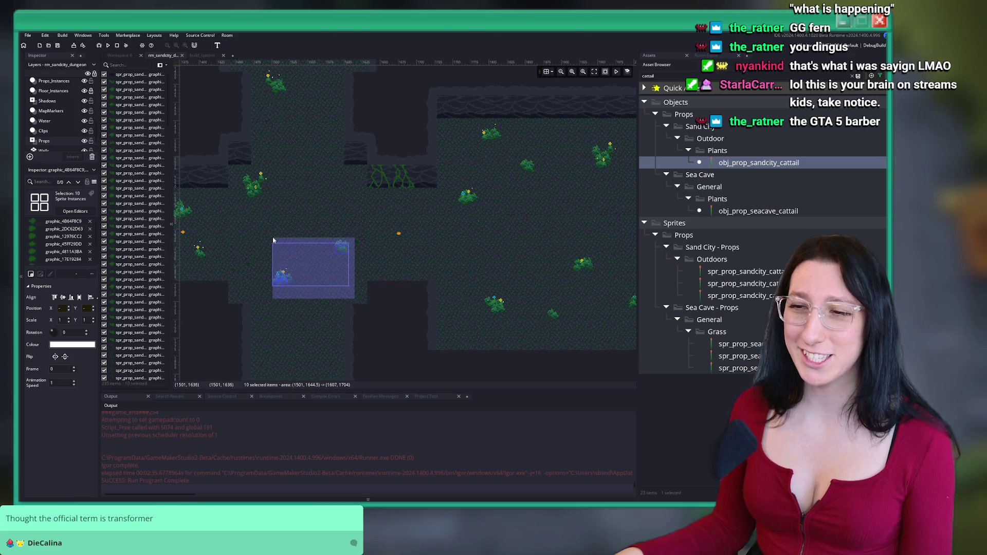
{"action": "scroll", "coordinate": [482, 281], "scroll_direction": "down", "scroll_amount": 4}
{"action": "scroll", "coordinate": [441, 232], "scroll_direction": "up", "scroll_amount": 3}
{"action": "key", "text": "ctrl+v"}
{"action": "scroll", "coordinate": [442, 232], "scroll_direction": "up", "scroll_amount": 2}
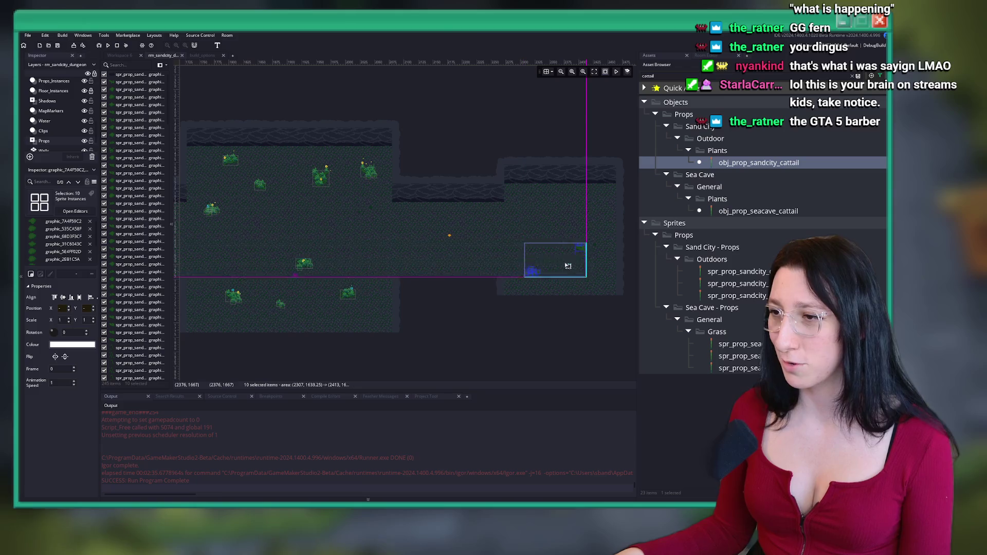
{"action": "left_click", "coordinate": [563, 280]}
Switch to the plant instance layer and select fourteen plant instances
{"action": "scroll", "coordinate": [446, 292], "scroll_direction": "down", "scroll_amount": 1}
{"action": "scroll", "coordinate": [445, 292], "scroll_direction": "down", "scroll_amount": 2}
{"action": "scroll", "coordinate": [384, 249], "scroll_direction": "up", "scroll_amount": 3}
{"action": "scroll", "coordinate": [64, 114], "scroll_direction": "up", "scroll_amount": 2}
{"action": "left_click", "coordinate": [54, 122]}
{"action": "left_click_drag", "start_coordinate": [272, 246], "coordinate": [332, 284]}
{"action": "scroll", "coordinate": [342, 202], "scroll_direction": "up", "scroll_amount": 5}
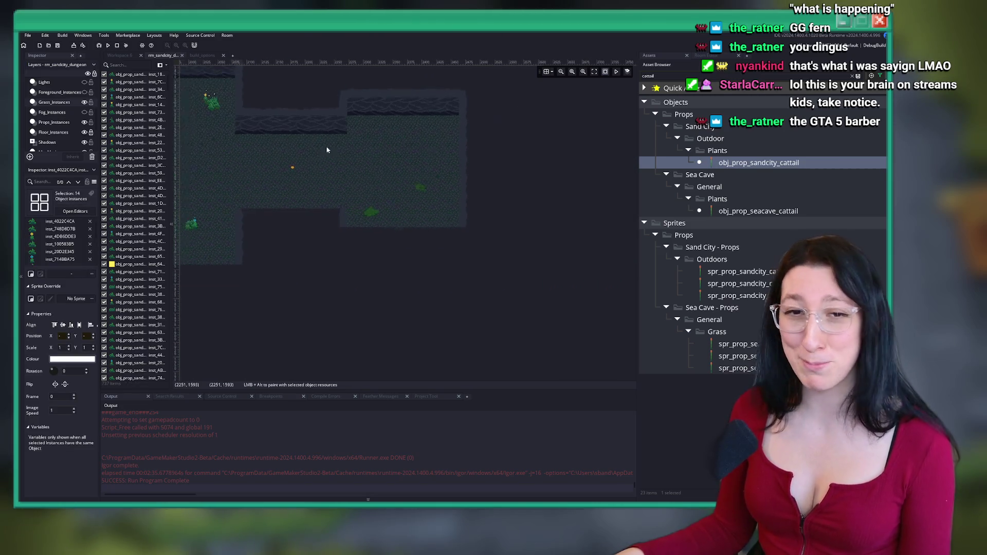
Paste the fourteen plant instances and drop them lower in the cave
{"action": "key", "text": "ctrl+v"}
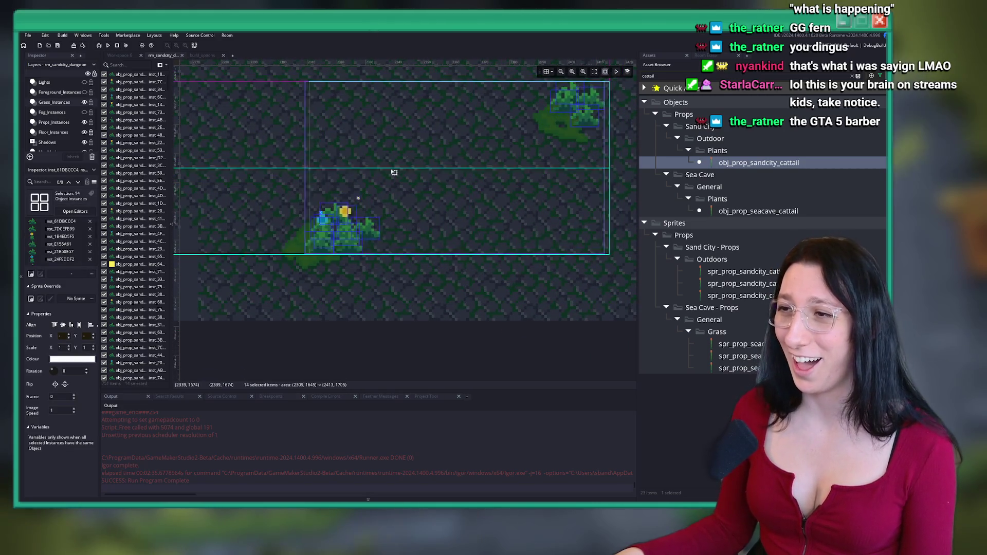
{"action": "scroll", "coordinate": [571, 140], "scroll_direction": "up", "scroll_amount": 3}
{"action": "scroll", "coordinate": [572, 140], "scroll_direction": "up", "scroll_amount": 2}
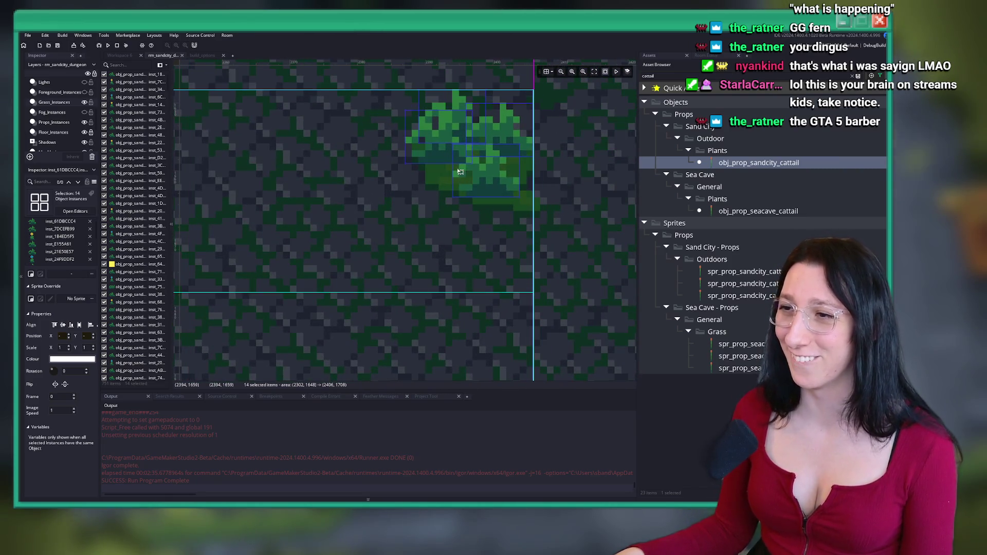
{"action": "scroll", "coordinate": [462, 166], "scroll_direction": "down", "scroll_amount": 4}
{"action": "scroll", "coordinate": [264, 248], "scroll_direction": "up", "scroll_amount": 3}
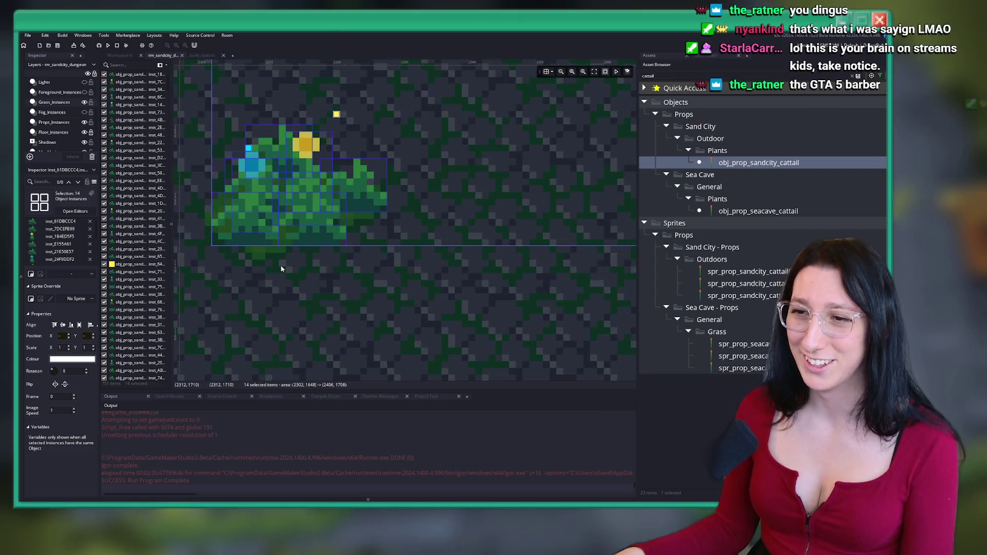
{"action": "left_click", "coordinate": [280, 295]}
Select a single plant instance and scroll around to inspect the placed plants
{"action": "left_click", "coordinate": [269, 263]}
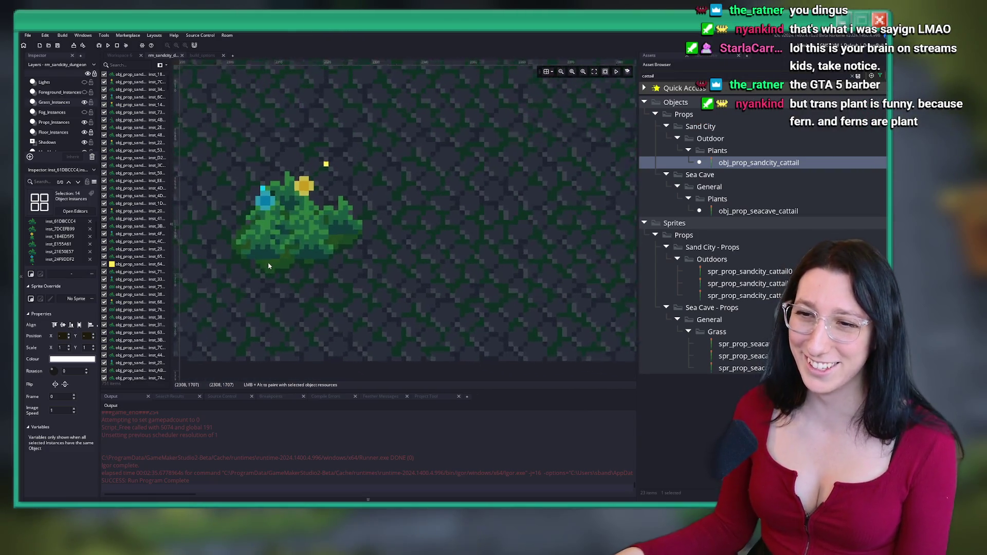
{"action": "scroll", "coordinate": [286, 279], "scroll_direction": "down", "scroll_amount": 1}
{"action": "scroll", "coordinate": [286, 279], "scroll_direction": "down", "scroll_amount": 5}
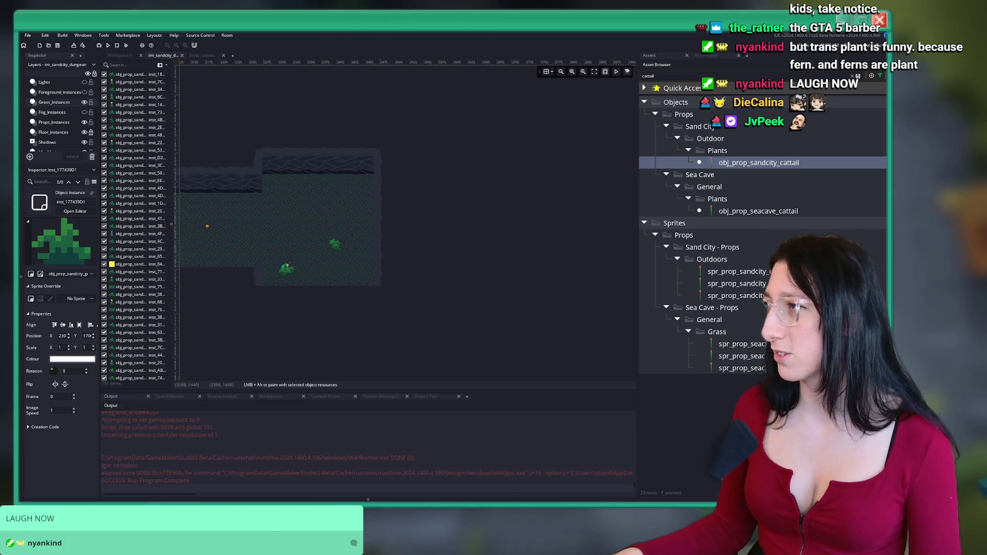
{"action": "scroll", "coordinate": [402, 166], "scroll_direction": "left", "scroll_amount": 5}
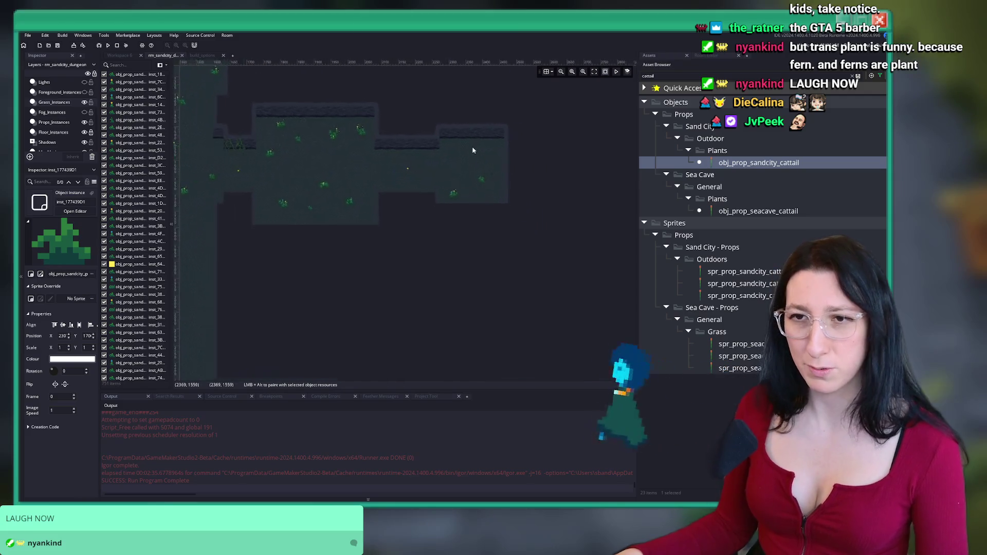
{"action": "scroll", "coordinate": [326, 192], "scroll_direction": "down", "scroll_amount": 5}
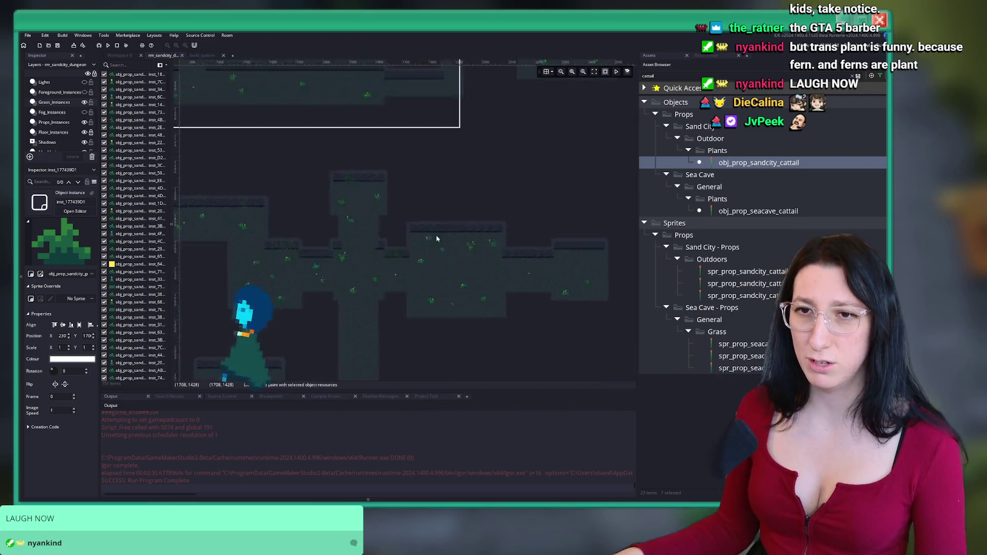
{"action": "scroll", "coordinate": [53, 129], "scroll_direction": "down", "scroll_amount": 3}
{"action": "scroll", "coordinate": [440, 249], "scroll_direction": "down", "scroll_amount": 3}
Alt-drag copies of the four top-left plant sprites onto the cave ledge
{"action": "scroll", "coordinate": [467, 200], "scroll_direction": "up", "scroll_amount": 6}
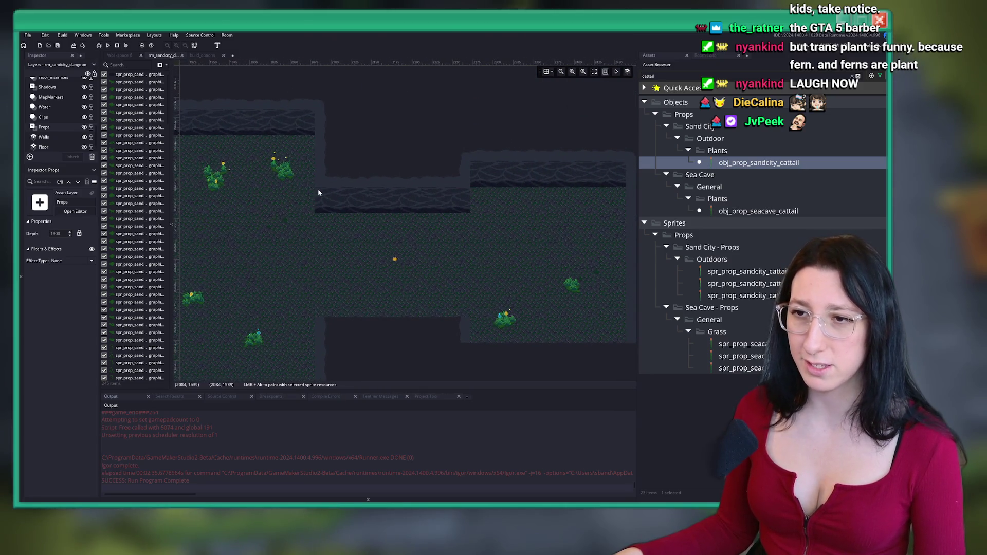
{"action": "left_click_drag", "start_coordinate": [318, 193], "coordinate": [202, 150]}
{"action": "left_click_drag", "start_coordinate": [240, 193], "coordinate": [546, 220]}
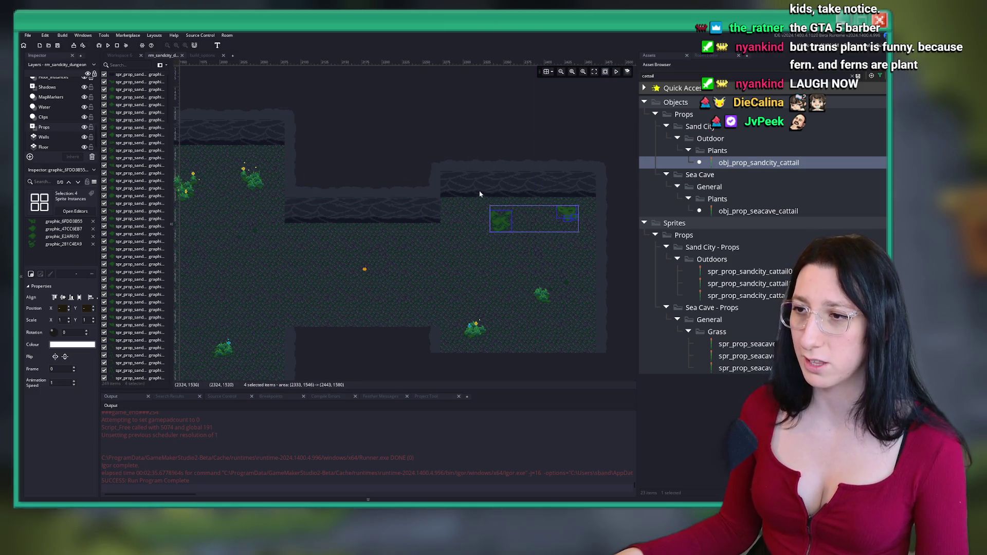
On Grass_Instances, duplicate the chamber's twenty-one grass plants and place the pasted group
{"action": "scroll", "coordinate": [56, 113], "scroll_direction": "up", "scroll_amount": 3}
{"action": "left_click", "coordinate": [57, 101]}
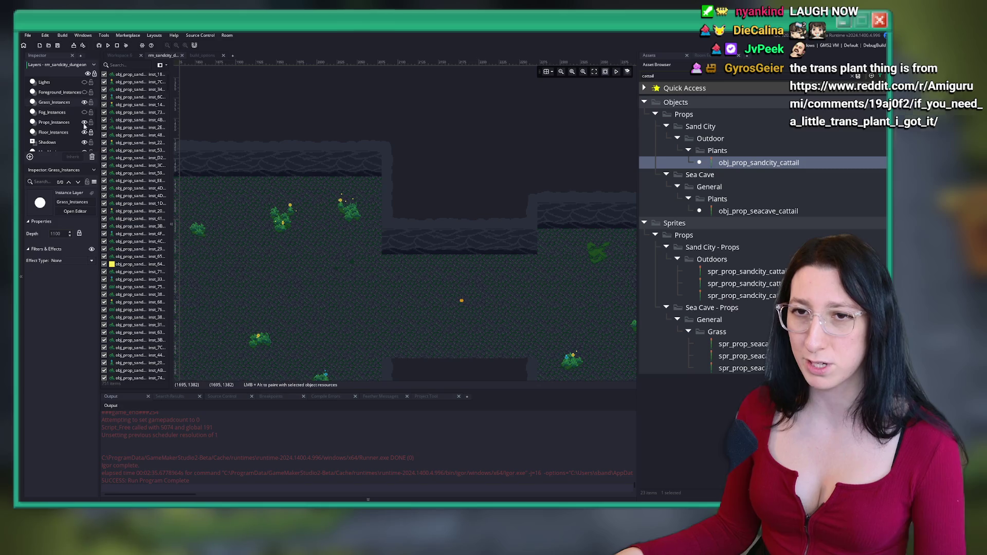
{"action": "left_click_drag", "start_coordinate": [262, 261], "coordinate": [399, 192]}
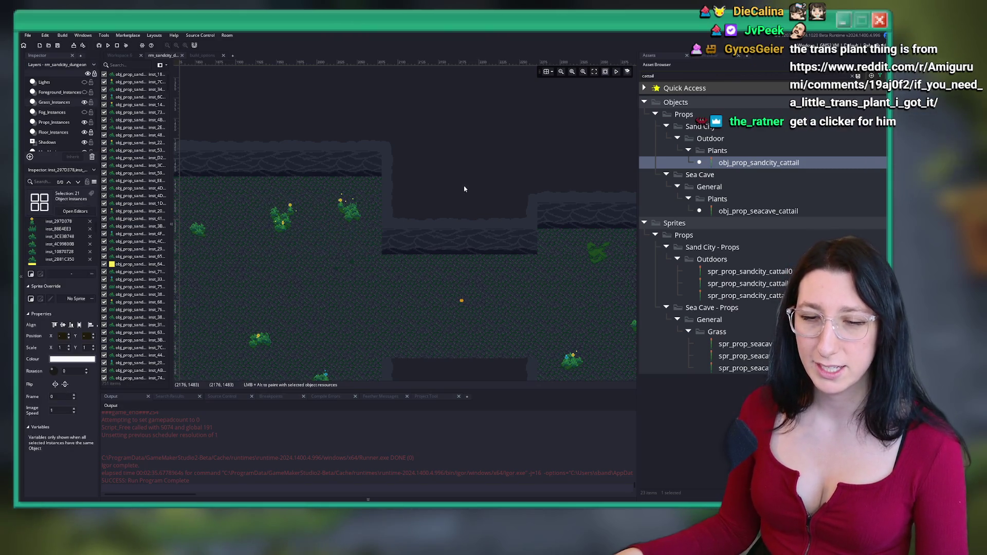
{"action": "scroll", "coordinate": [273, 212], "scroll_direction": "up", "scroll_amount": 5}
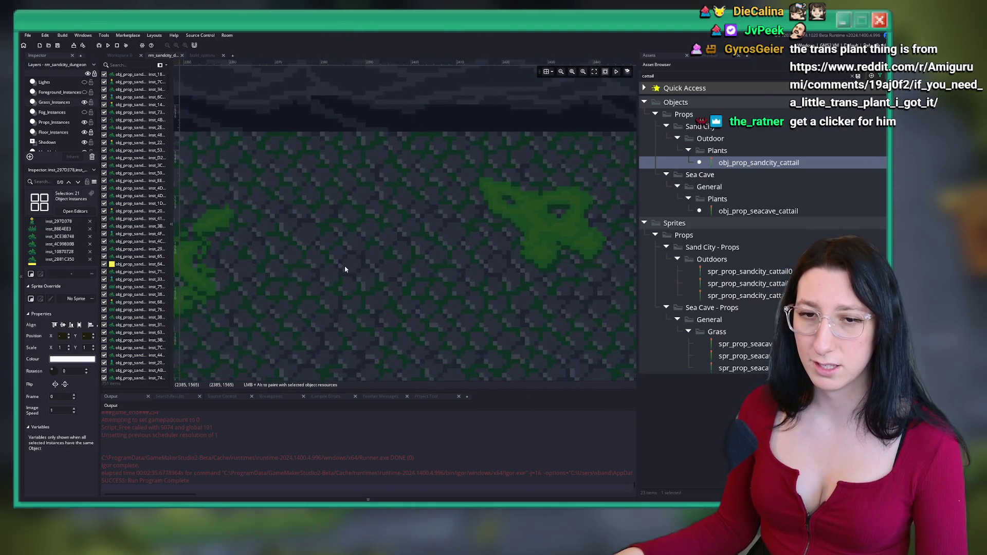
{"action": "key", "text": "ctrl+v"}
{"action": "scroll", "coordinate": [353, 208], "scroll_direction": "up", "scroll_amount": 2}
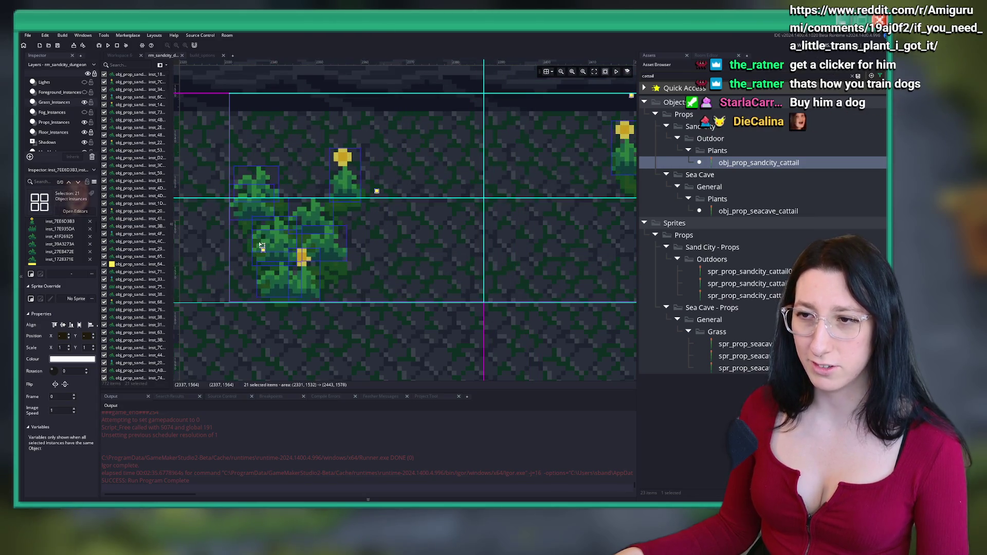
{"action": "left_click", "coordinate": [257, 245]}
{"action": "scroll", "coordinate": [362, 312], "scroll_direction": "down", "scroll_amount": 4}
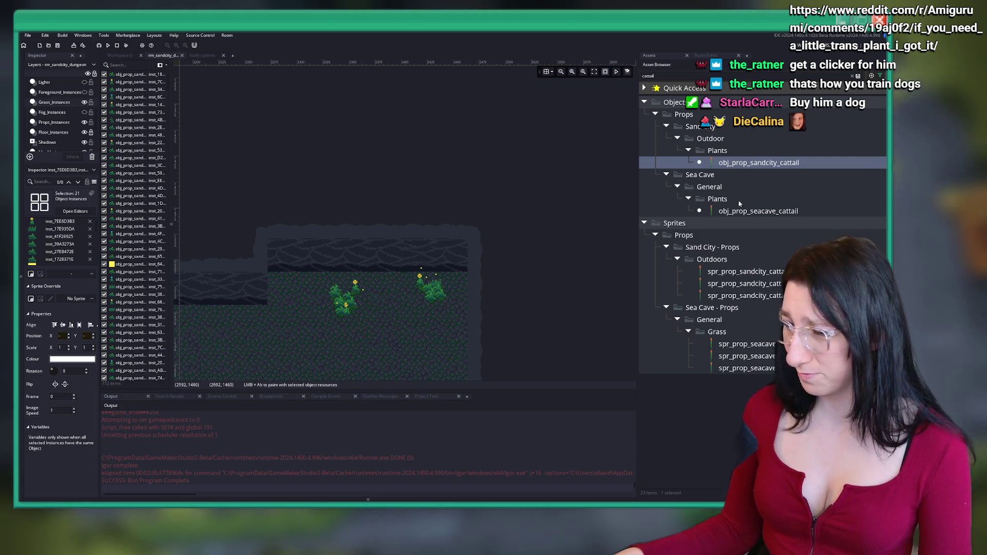
{"action": "scroll", "coordinate": [415, 250], "scroll_direction": "down", "scroll_amount": 4}
{"action": "scroll", "coordinate": [415, 250], "scroll_direction": "up", "scroll_amount": 3}
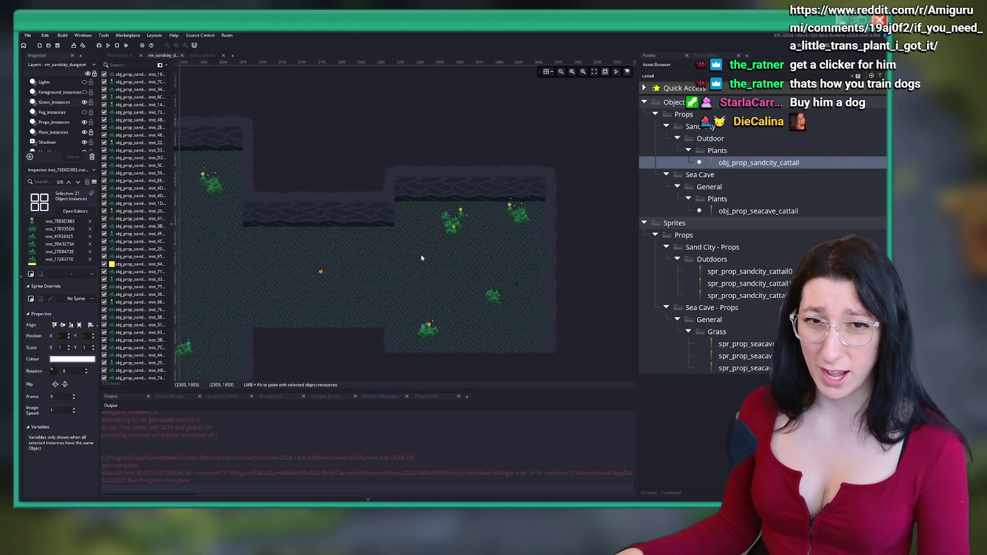
{"action": "scroll", "coordinate": [421, 262], "scroll_direction": "down", "scroll_amount": 5}
{"action": "scroll", "coordinate": [368, 241], "scroll_direction": "up", "scroll_amount": 2}
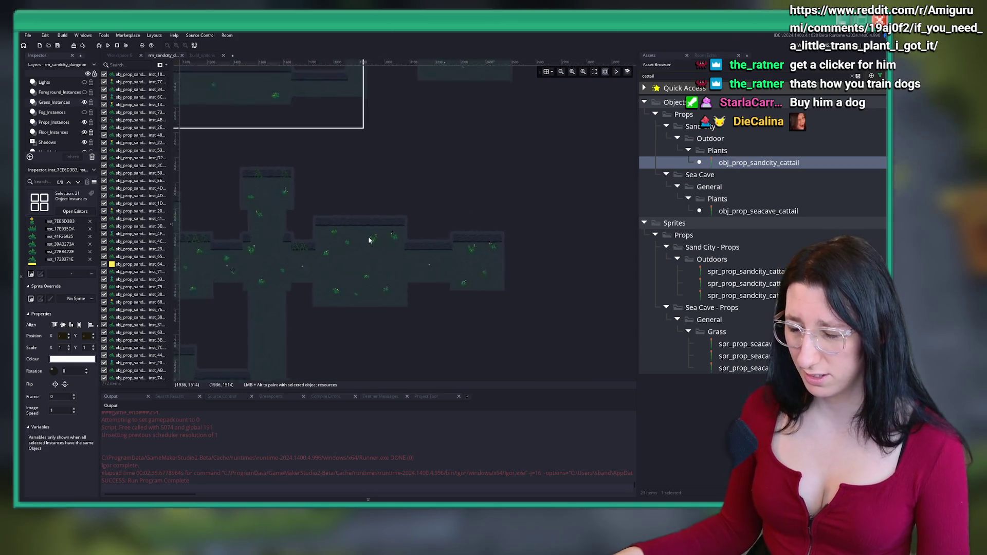
On Props_Instances, select a seaweed instance in the corridor and pan toward the left-hand corridors
{"action": "left_click", "coordinate": [54, 122]}
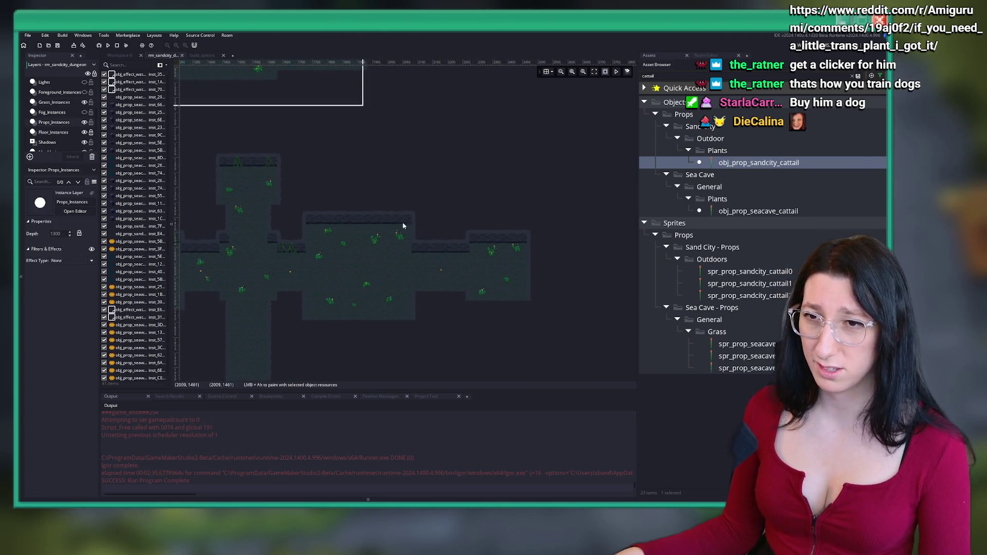
{"action": "scroll", "coordinate": [417, 217], "scroll_direction": "down", "scroll_amount": 4}
{"action": "scroll", "coordinate": [445, 270], "scroll_direction": "up", "scroll_amount": 4}
{"action": "left_click_drag", "start_coordinate": [457, 262], "coordinate": [411, 233]}
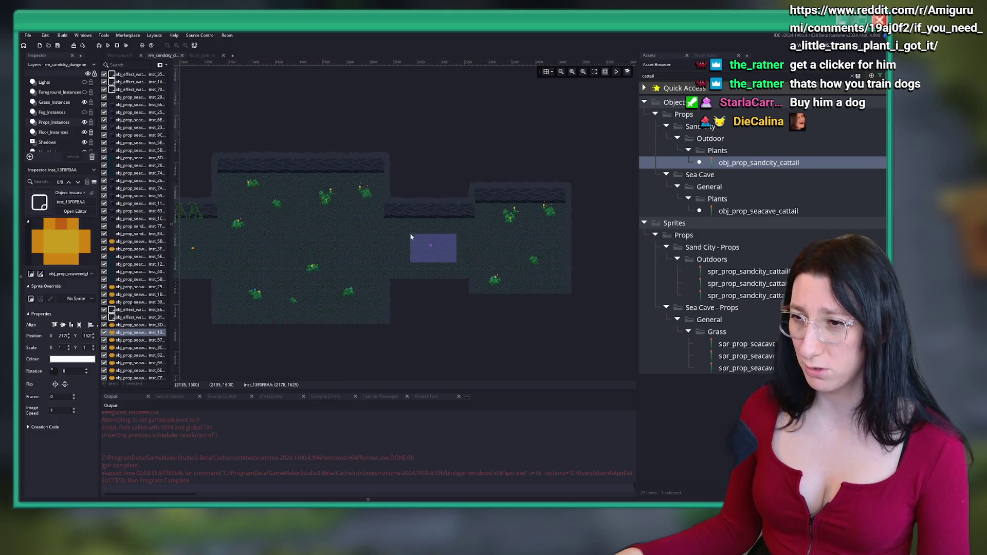
{"action": "scroll", "coordinate": [447, 246], "scroll_direction": "up", "scroll_amount": 4}
{"action": "scroll", "coordinate": [449, 240], "scroll_direction": "down", "scroll_amount": 2}
{"action": "scroll", "coordinate": [449, 240], "scroll_direction": "down", "scroll_amount": 2}
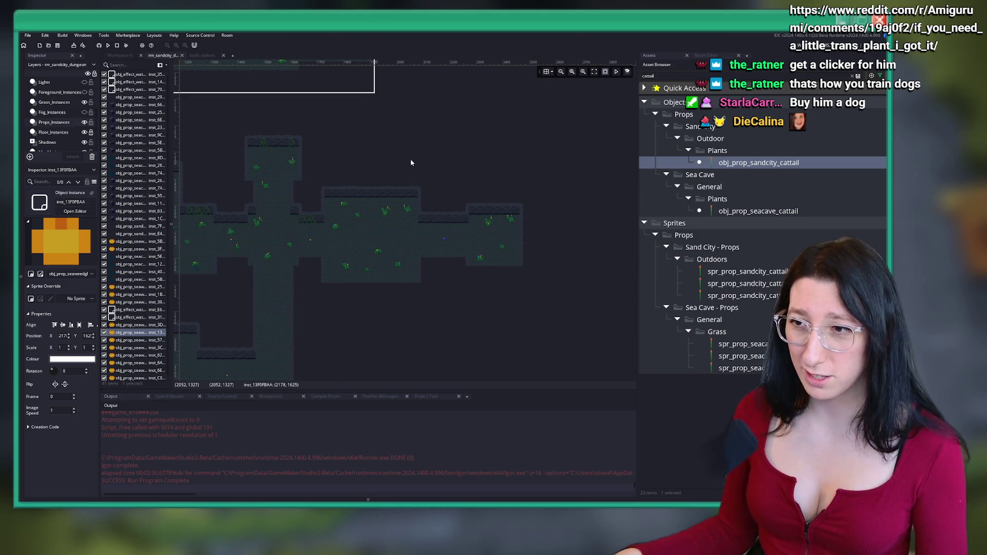
{"action": "left_click_drag", "start_coordinate": [358, 185], "coordinate": [486, 224]}
{"action": "scroll", "coordinate": [502, 202], "scroll_direction": "up", "scroll_amount": 1}
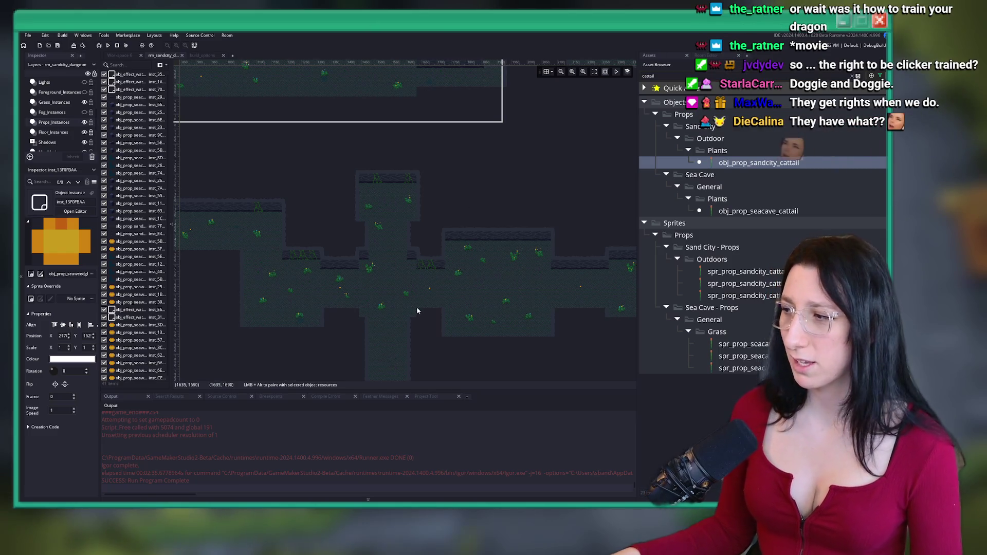
On the Props layer, pick a corridor plant sprite and place a copy in the room
{"action": "scroll", "coordinate": [368, 165], "scroll_direction": "up", "scroll_amount": 1}
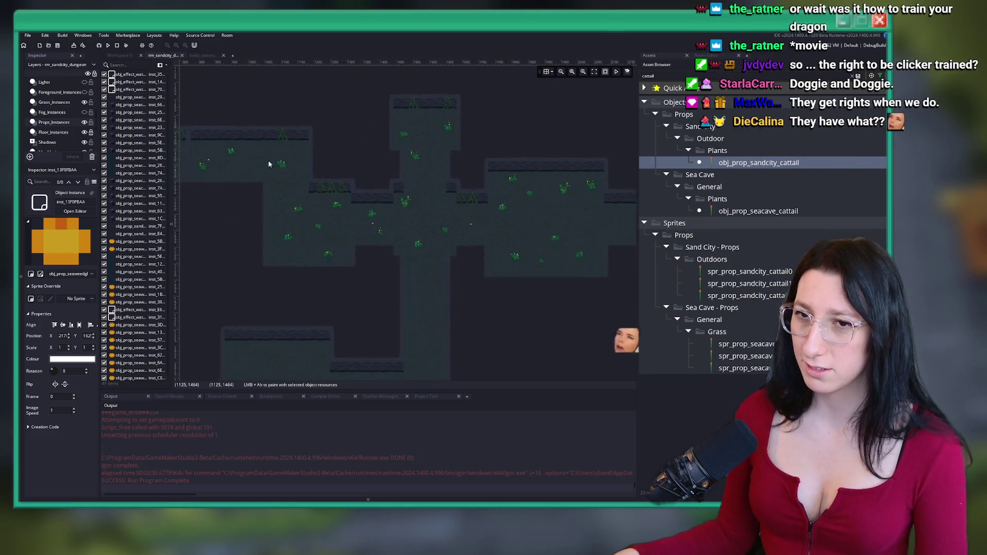
{"action": "scroll", "coordinate": [79, 136], "scroll_direction": "down", "scroll_amount": 1}
{"action": "scroll", "coordinate": [78, 137], "scroll_direction": "down", "scroll_amount": 1}
{"action": "left_click", "coordinate": [44, 141]}
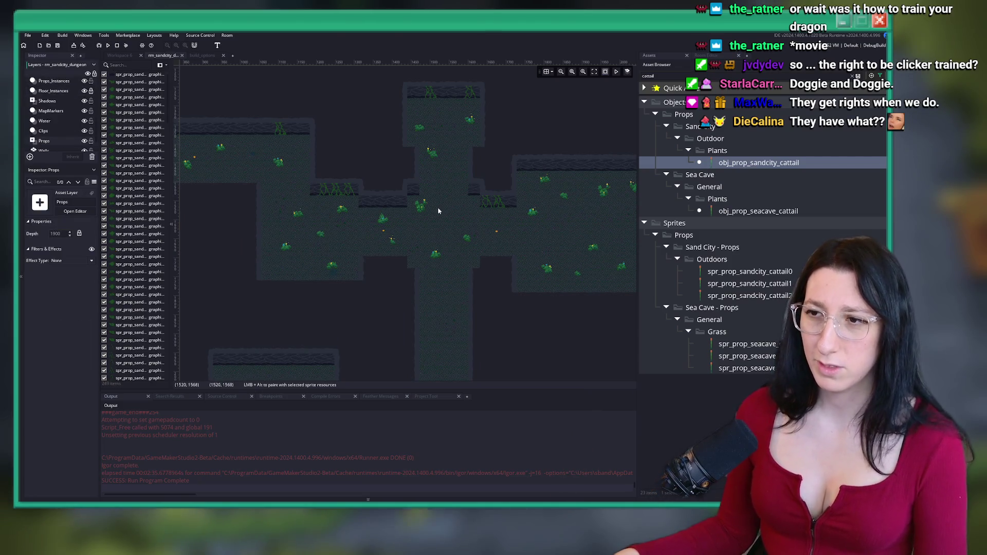
{"action": "scroll", "coordinate": [439, 210], "scroll_direction": "down", "scroll_amount": 2}
{"action": "scroll", "coordinate": [436, 182], "scroll_direction": "up", "scroll_amount": 4}
{"action": "scroll", "coordinate": [401, 216], "scroll_direction": "down", "scroll_amount": 3}
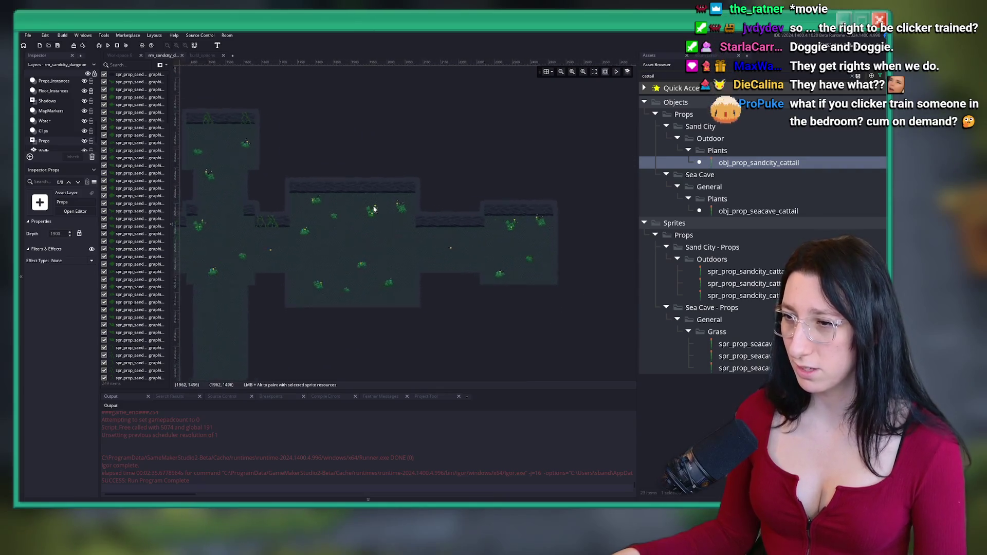
{"action": "scroll", "coordinate": [398, 270], "scroll_direction": "up", "scroll_amount": 2}
{"action": "scroll", "coordinate": [374, 223], "scroll_direction": "up", "scroll_amount": 3}
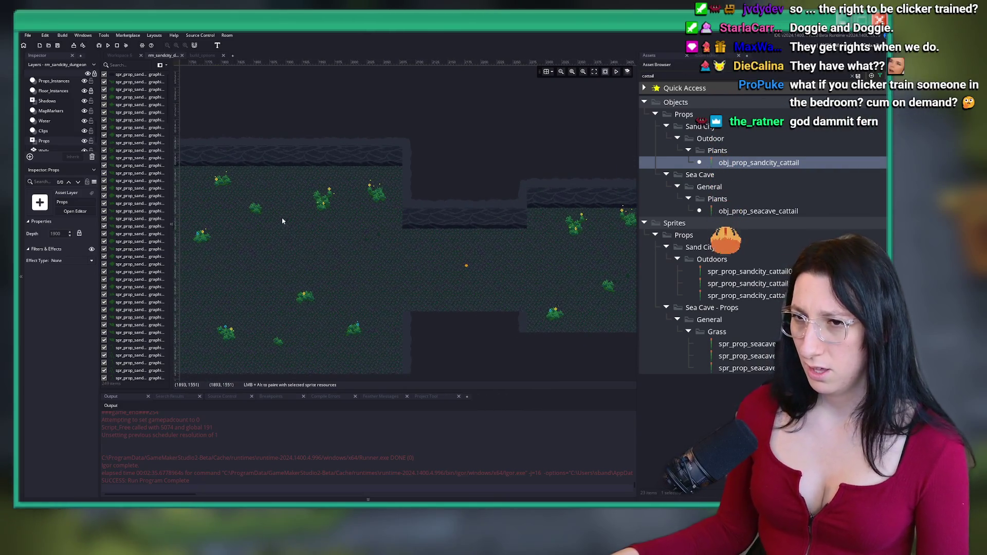
{"action": "left_click_drag", "start_coordinate": [204, 179], "coordinate": [254, 202]}
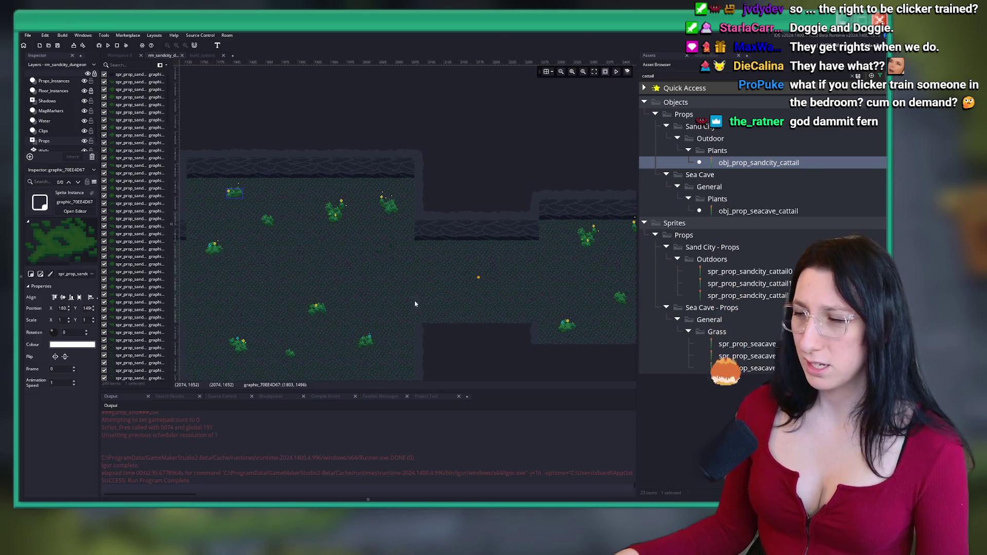
{"action": "scroll", "coordinate": [412, 267], "scroll_direction": "up", "scroll_amount": 3}
{"action": "left_click", "coordinate": [485, 256], "text": "alt"}
On Props_Instances, paste a duplicate of the seven cattail instances near the upper wall
{"action": "scroll", "coordinate": [485, 256], "scroll_direction": "down", "scroll_amount": 5}
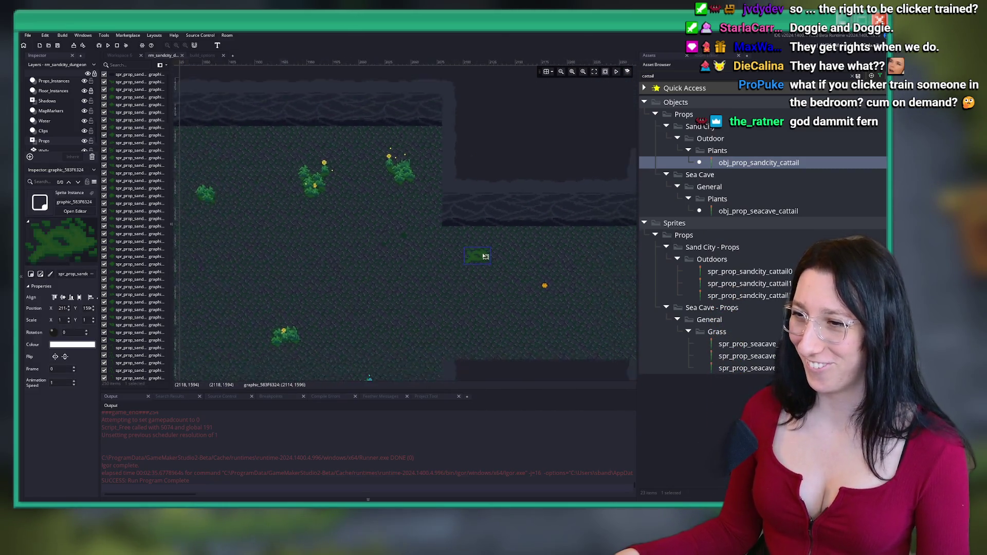
{"action": "scroll", "coordinate": [56, 133], "scroll_direction": "up", "scroll_amount": 3}
{"action": "left_click", "coordinate": [54, 135]}
{"action": "scroll", "coordinate": [412, 257], "scroll_direction": "up", "scroll_amount": 1}
{"action": "left_click_drag", "start_coordinate": [300, 193], "coordinate": [318, 205]}
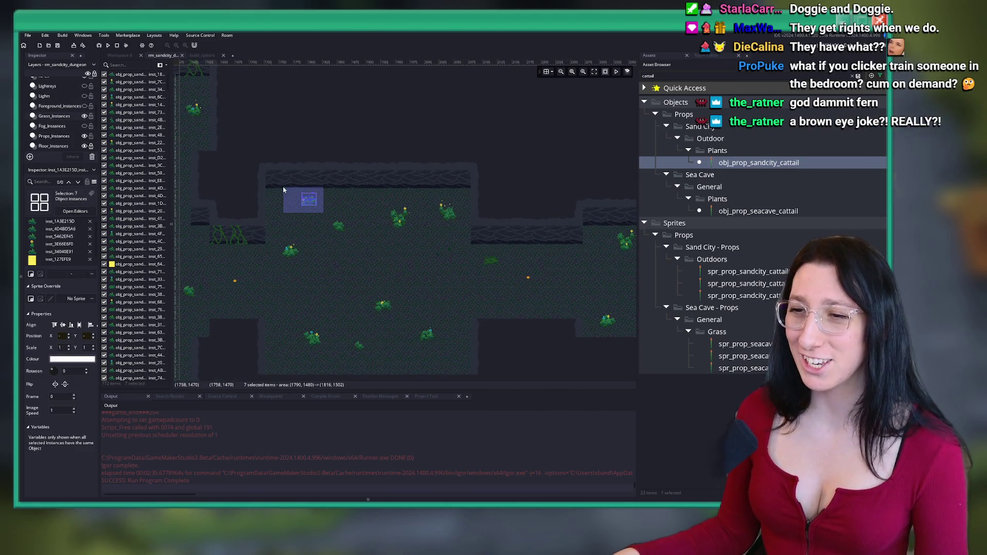
{"action": "scroll", "coordinate": [503, 283], "scroll_direction": "up", "scroll_amount": 5}
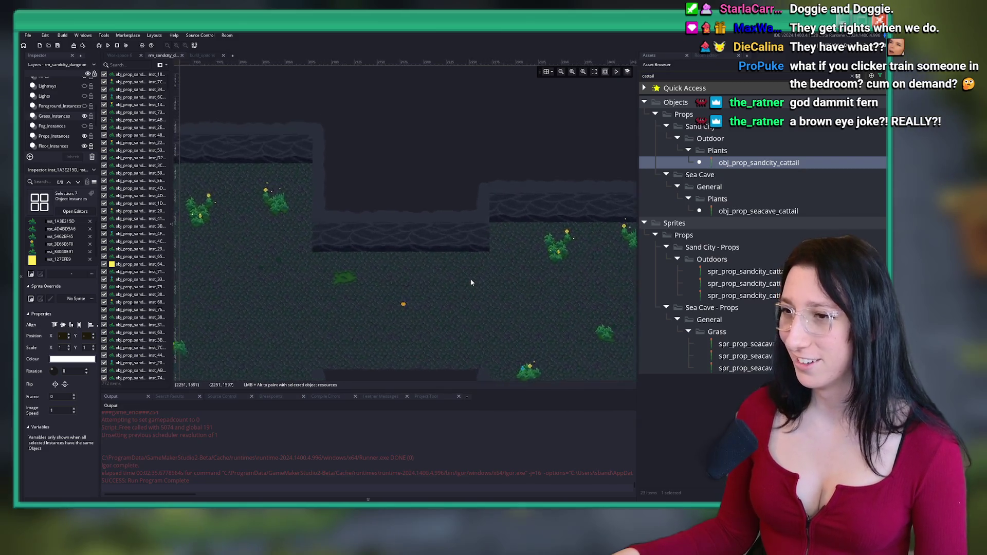
{"action": "scroll", "coordinate": [302, 266], "scroll_direction": "up", "scroll_amount": 5}
{"action": "key", "text": "ctrl+v"}
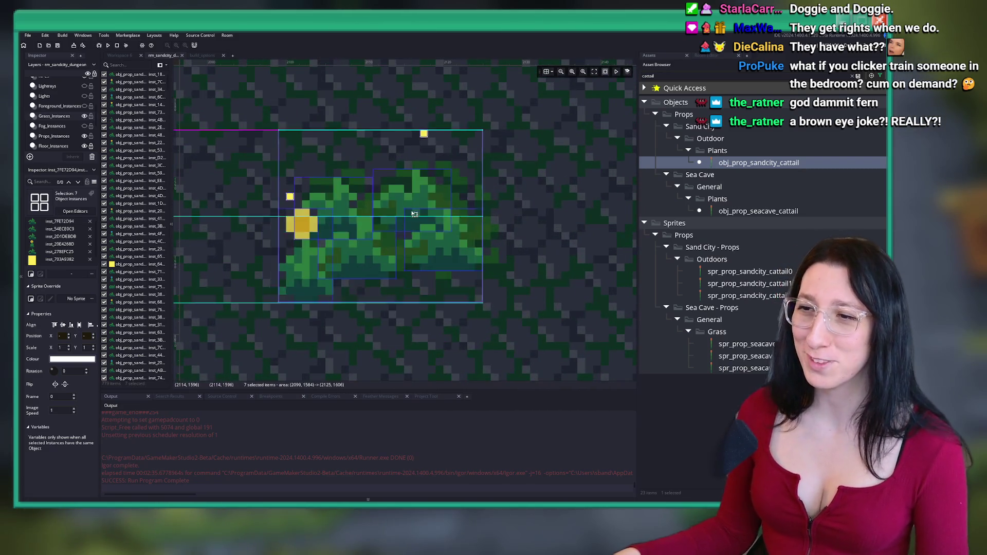
{"action": "left_click", "coordinate": [418, 193]}
Shift one cattail slightly to the right and zoom out
{"action": "left_click_drag", "start_coordinate": [331, 249], "coordinate": [347, 250]}
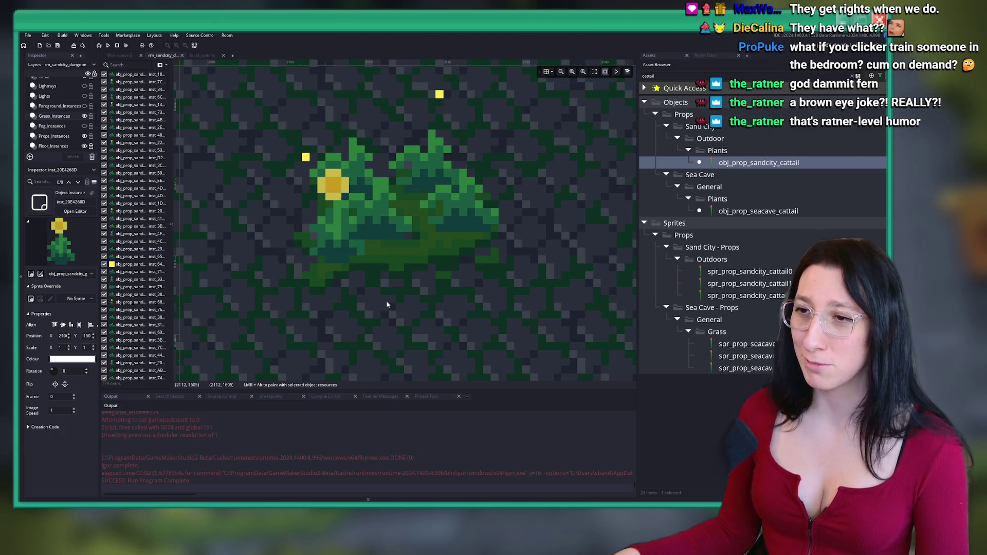
{"action": "scroll", "coordinate": [387, 304], "scroll_direction": "down", "scroll_amount": 5}
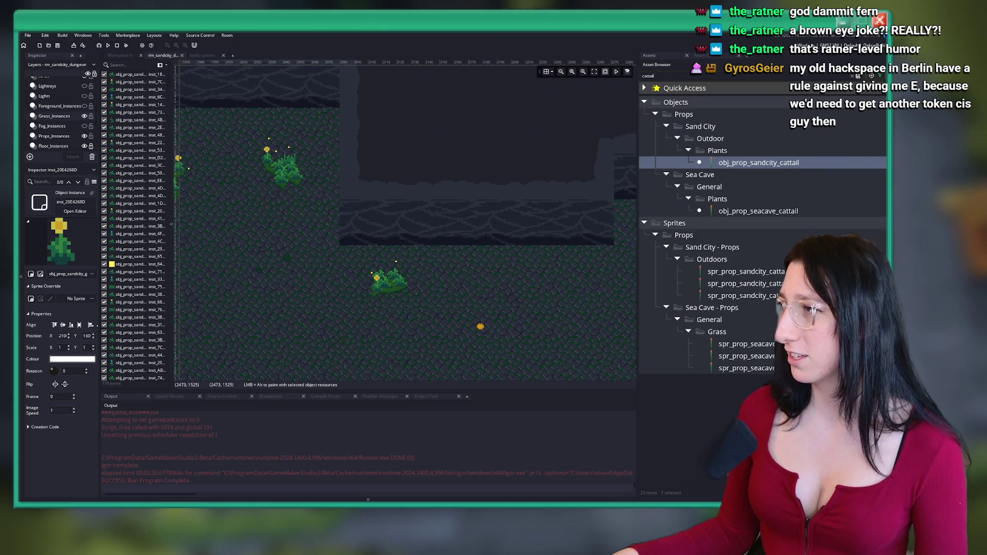
{"action": "scroll", "coordinate": [363, 222], "scroll_direction": "down", "scroll_amount": 8}
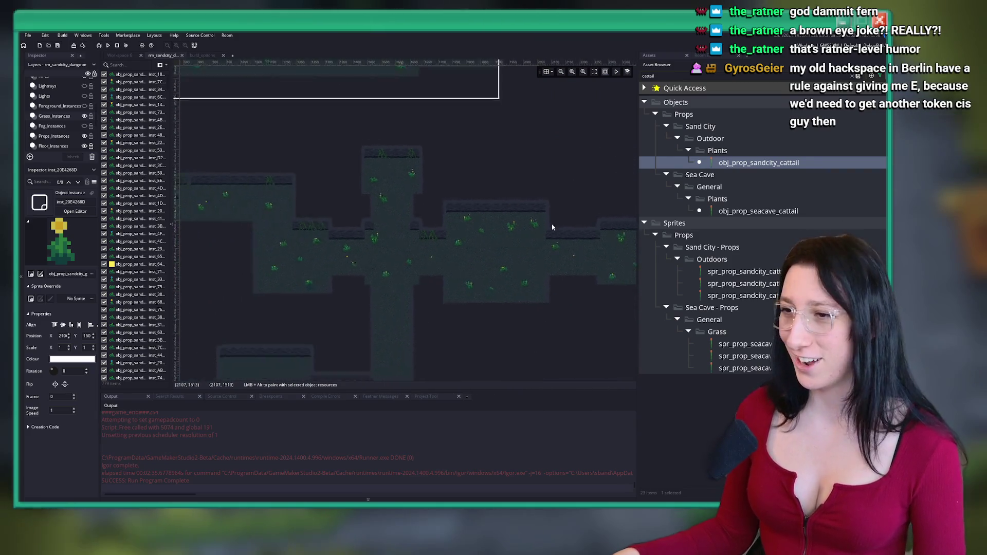
{"action": "scroll", "coordinate": [51, 139], "scroll_direction": "down", "scroll_amount": 3}
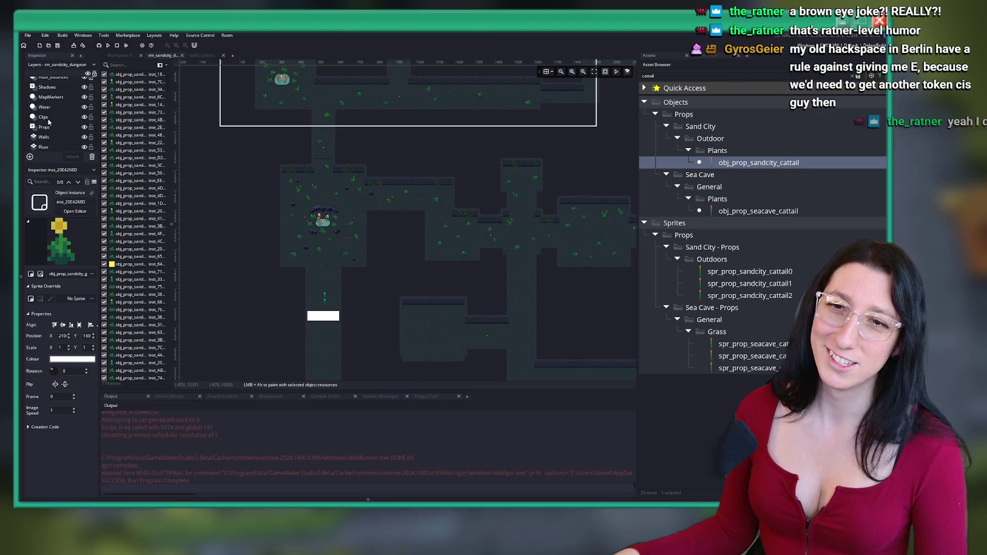
{"action": "left_click", "coordinate": [45, 127]}
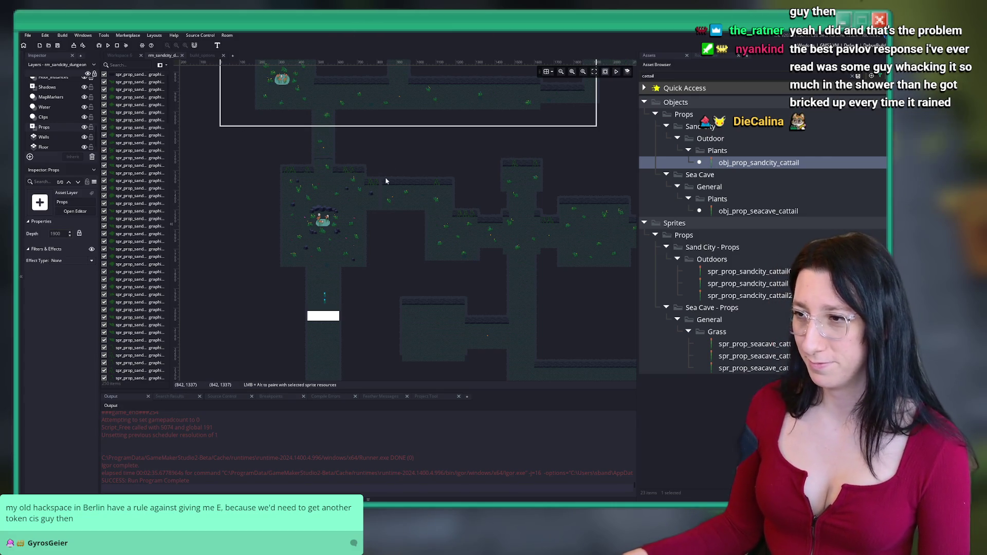
Pan and zoom the room canvas to inspect the other cave corridors
{"action": "scroll", "coordinate": [386, 181], "scroll_direction": "right", "scroll_amount": 5}
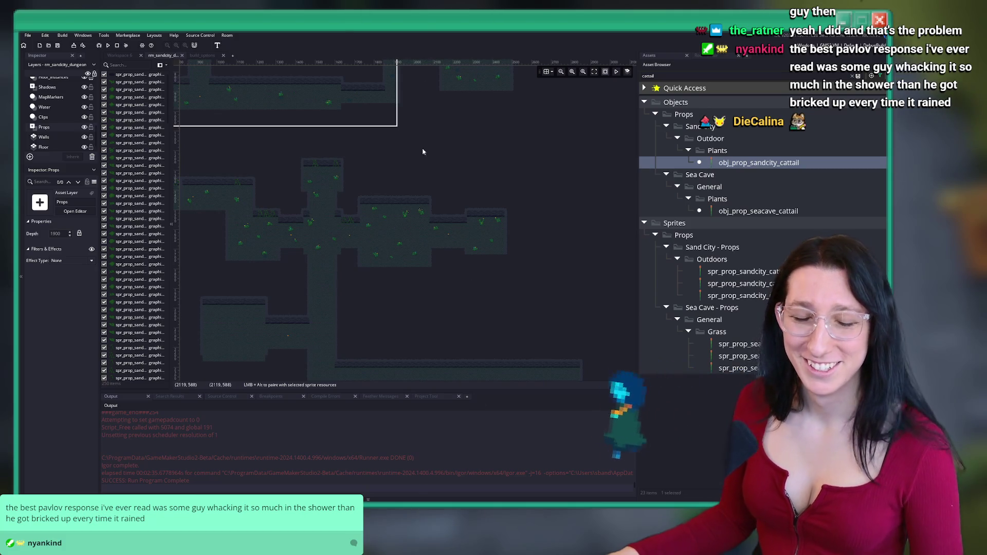
{"action": "left_click_drag", "start_coordinate": [403, 270], "coordinate": [419, 233]}
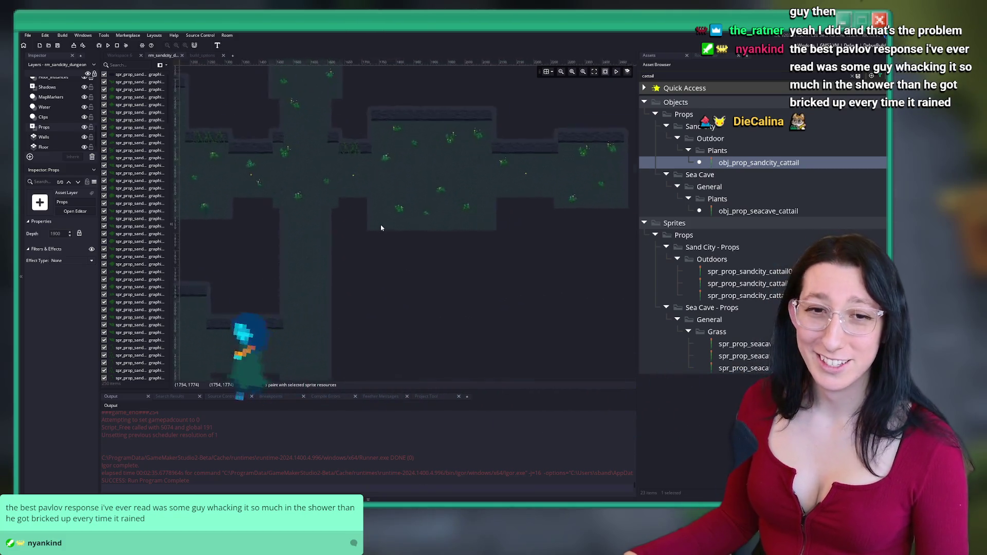
{"action": "scroll", "coordinate": [407, 234], "scroll_direction": "down", "scroll_amount": 3}
{"action": "scroll", "coordinate": [387, 238], "scroll_direction": "up", "scroll_amount": 4}
{"action": "scroll", "coordinate": [387, 238], "scroll_direction": "up", "scroll_amount": 2}
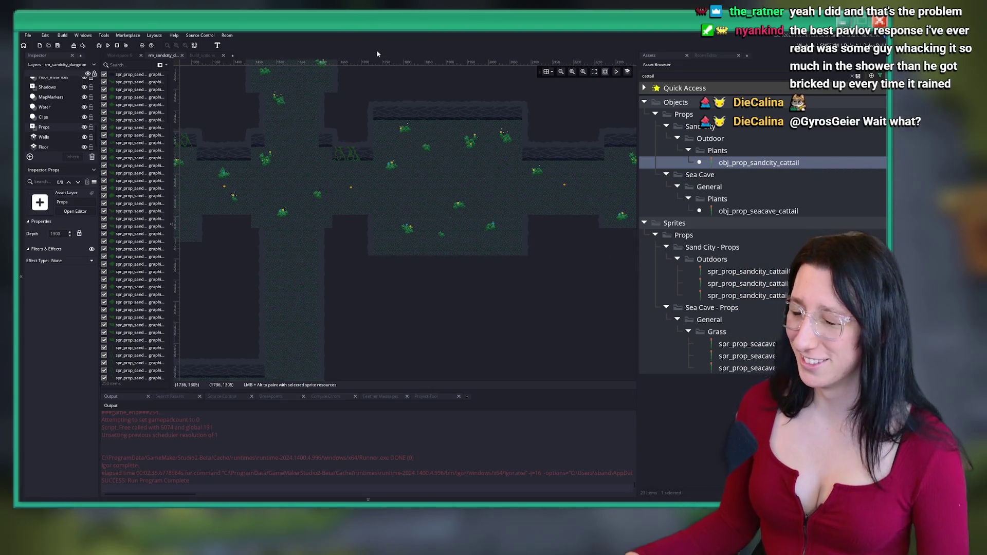
{"action": "scroll", "coordinate": [45, 135], "scroll_direction": "up", "scroll_amount": 2}
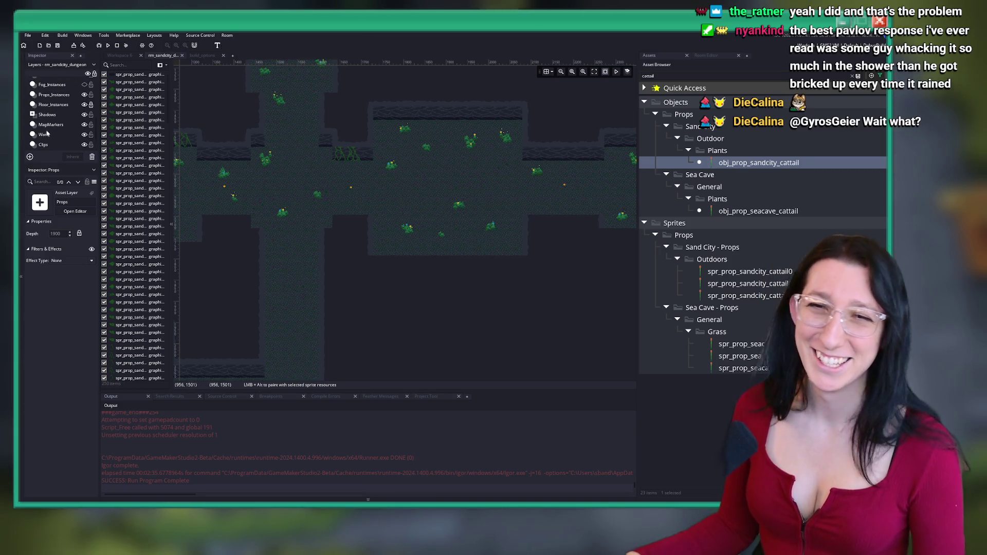
On Props_Instances, move the corridor cattail right and nudge the orange seaweed prop
{"action": "left_click", "coordinate": [52, 96]}
{"action": "left_click", "coordinate": [353, 198]}
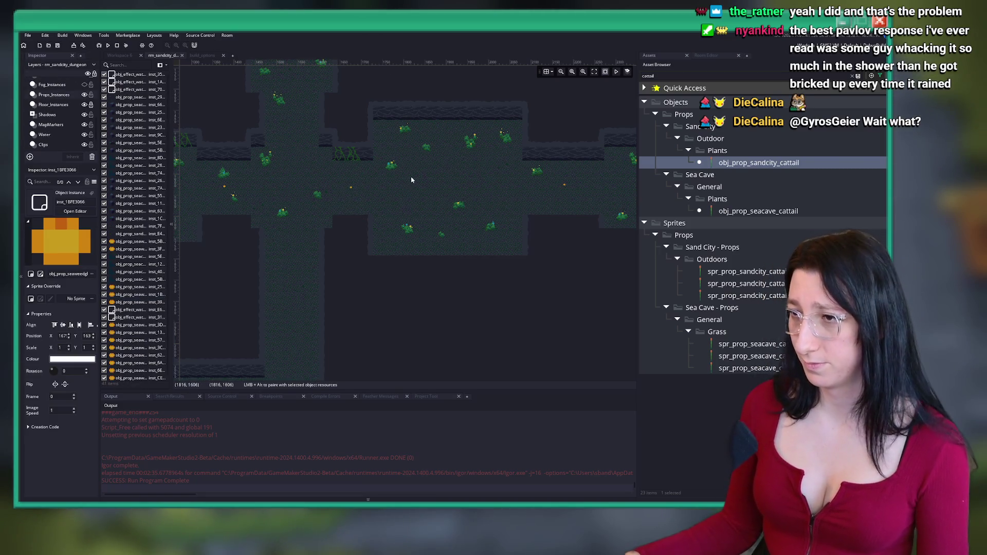
{"action": "scroll", "coordinate": [393, 200], "scroll_direction": "up", "scroll_amount": 3}
{"action": "left_click", "coordinate": [335, 233]}
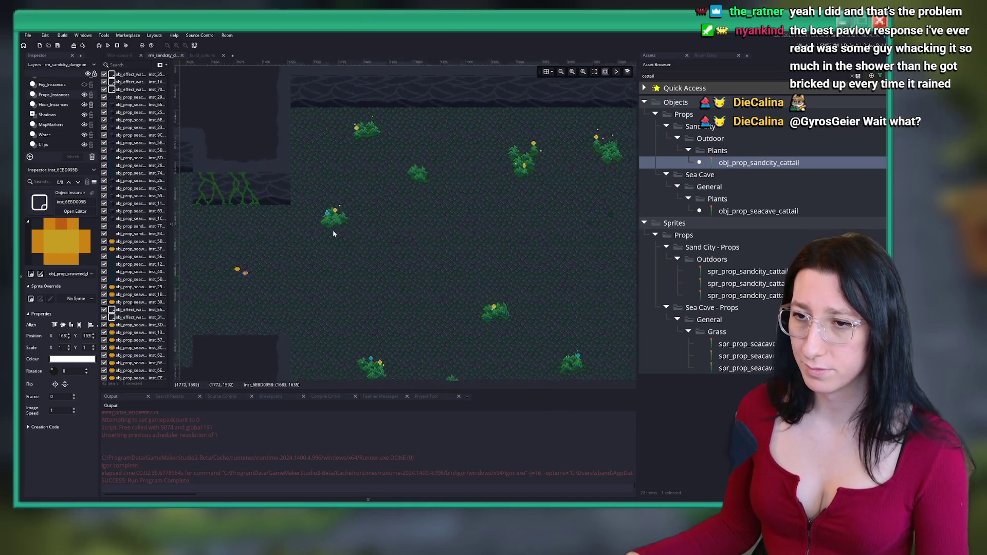
{"action": "left_click_drag", "start_coordinate": [441, 255], "coordinate": [514, 261]}
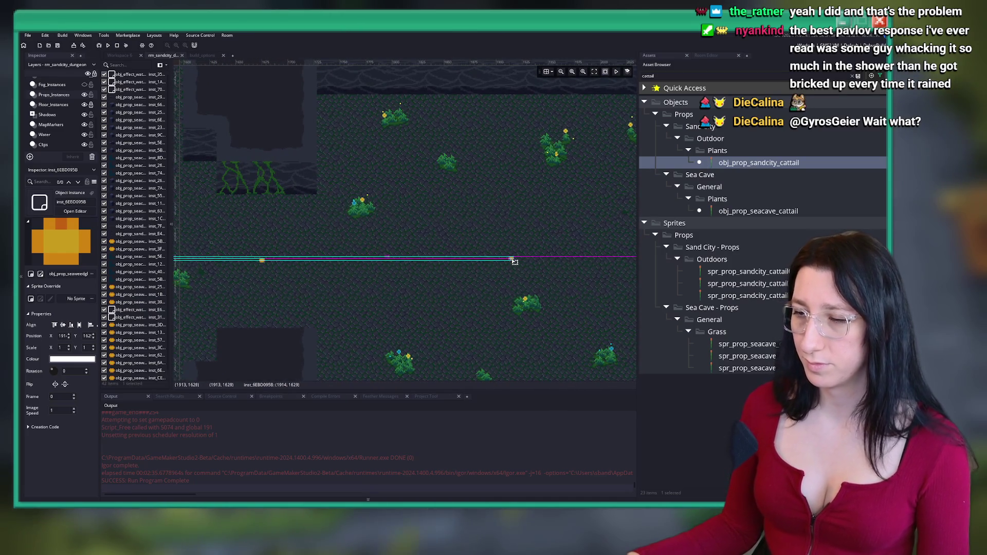
{"action": "scroll", "coordinate": [393, 224], "scroll_direction": "down", "scroll_amount": 5}
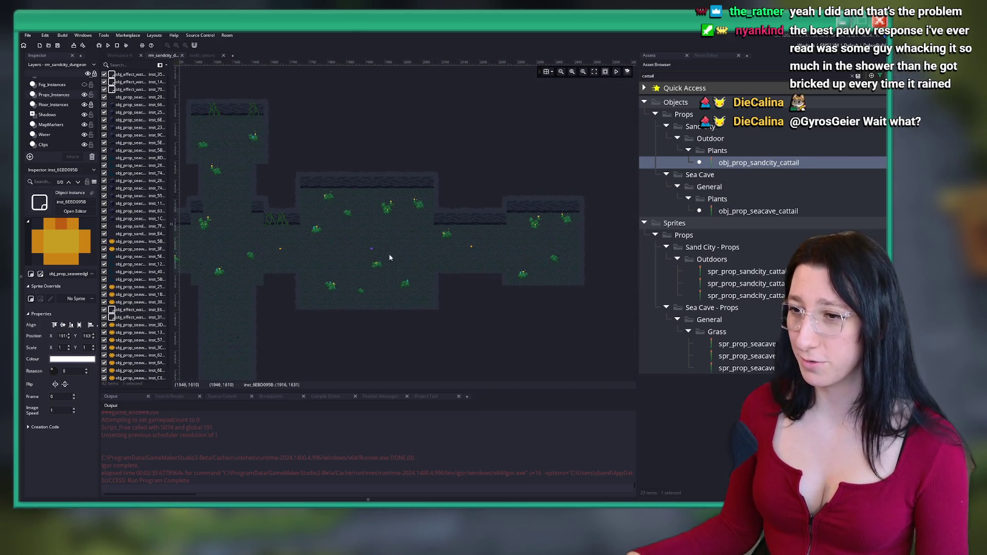
{"action": "scroll", "coordinate": [366, 252], "scroll_direction": "up", "scroll_amount": 4}
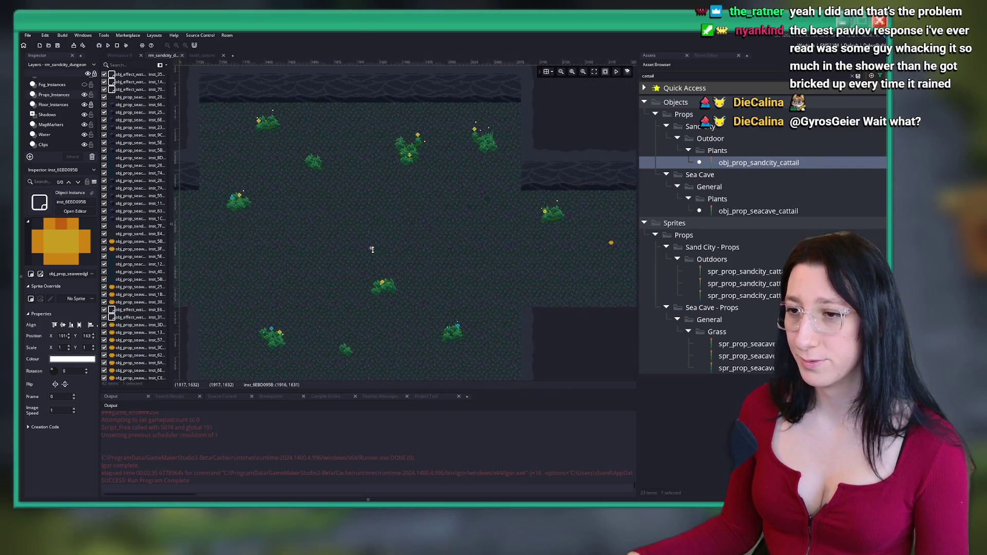
{"action": "left_click_drag", "start_coordinate": [375, 251], "coordinate": [377, 252]}
Paste copies of the orange seaweed prop and spread them along the central corridor
{"action": "scroll", "coordinate": [426, 251], "scroll_direction": "down", "scroll_amount": 5}
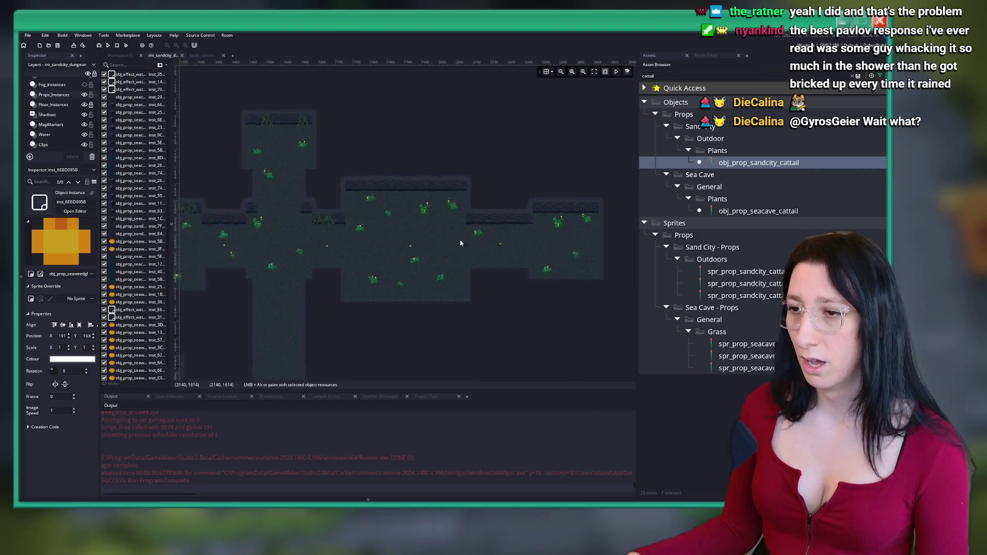
{"action": "key", "text": "ctrl+v"}
{"action": "scroll", "coordinate": [348, 231], "scroll_direction": "up", "scroll_amount": 6}
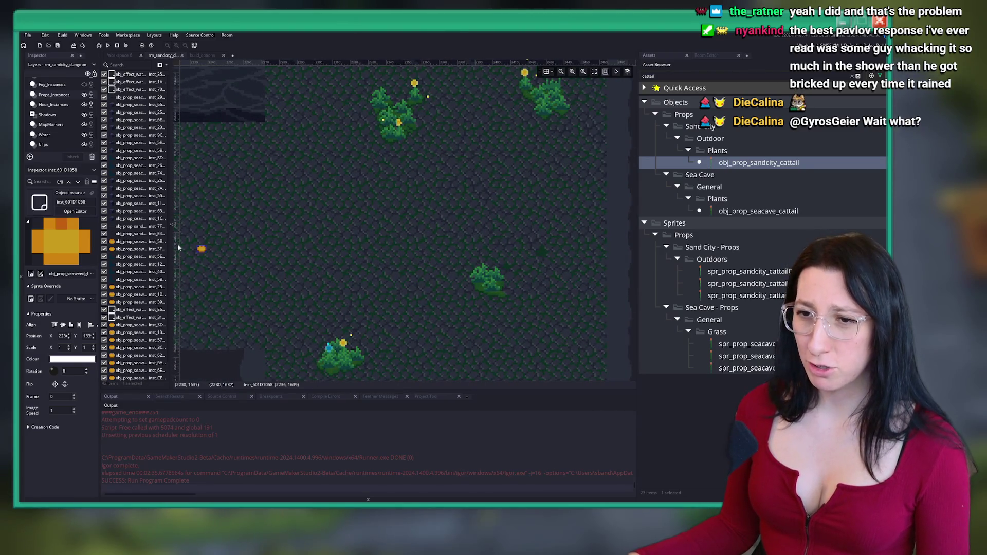
{"action": "left_click_drag", "start_coordinate": [202, 248], "coordinate": [471, 245]}
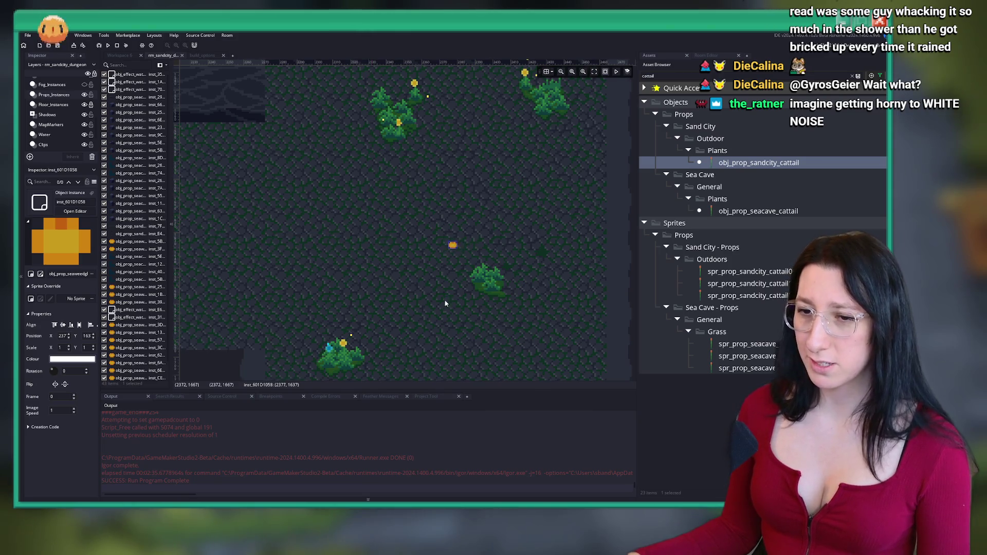
{"action": "scroll", "coordinate": [446, 304], "scroll_direction": "down", "scroll_amount": 4}
{"action": "scroll", "coordinate": [444, 288], "scroll_direction": "up", "scroll_amount": 2}
{"action": "left_click_drag", "start_coordinate": [443, 276], "coordinate": [441, 275]}
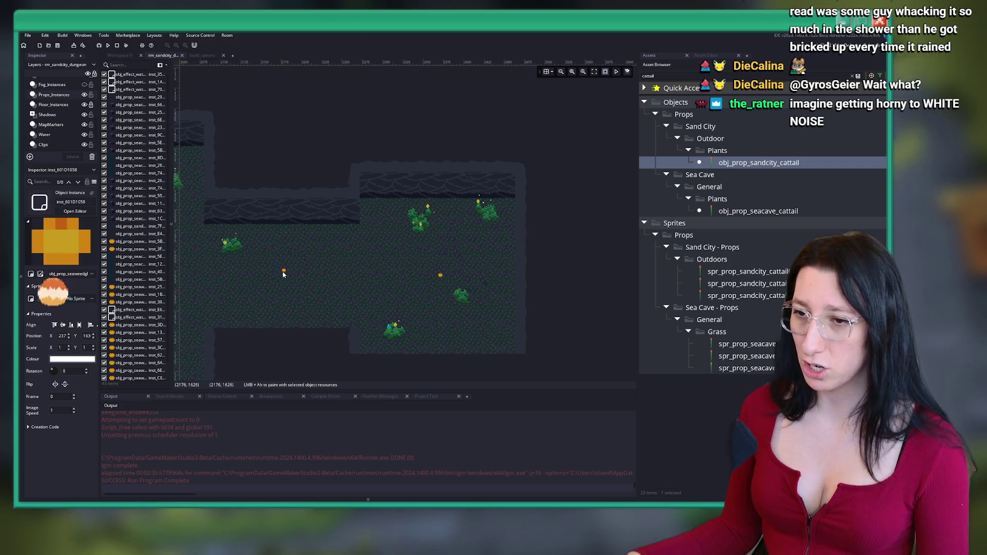
{"action": "left_click_drag", "start_coordinate": [284, 273], "coordinate": [283, 273]}
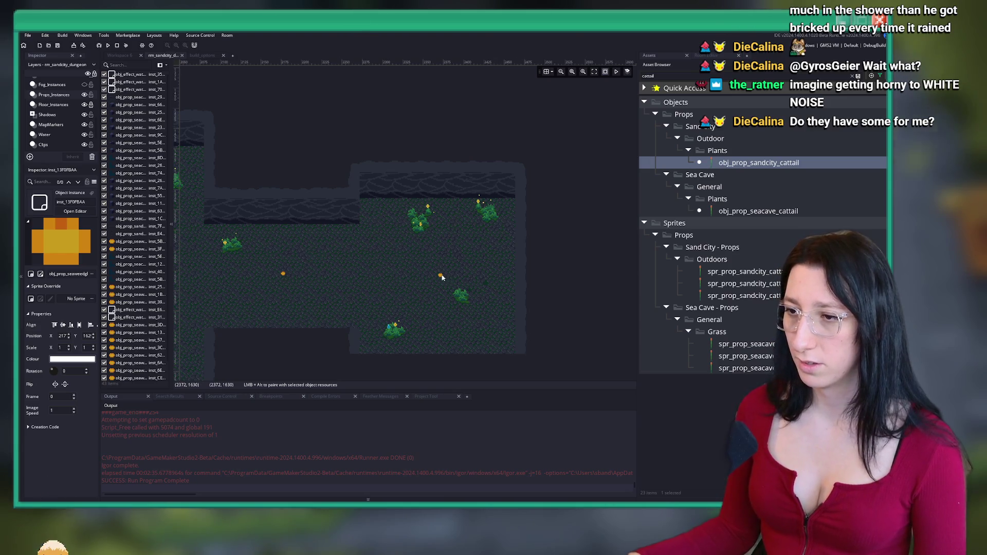
{"action": "left_click_drag", "start_coordinate": [442, 277], "coordinate": [442, 276]}
{"action": "scroll", "coordinate": [455, 260], "scroll_direction": "down", "scroll_amount": 3}
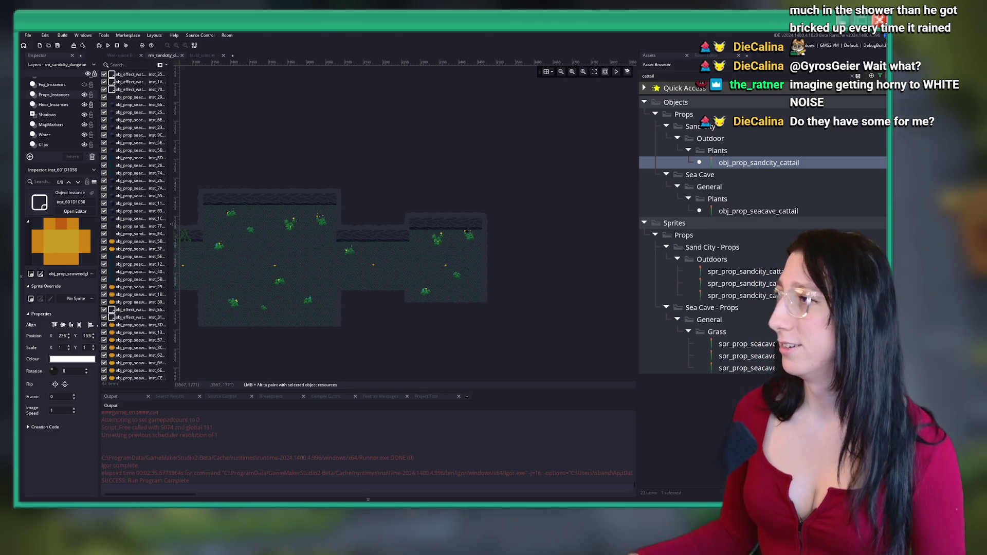
{"action": "scroll", "coordinate": [448, 226], "scroll_direction": "up", "scroll_amount": 6}
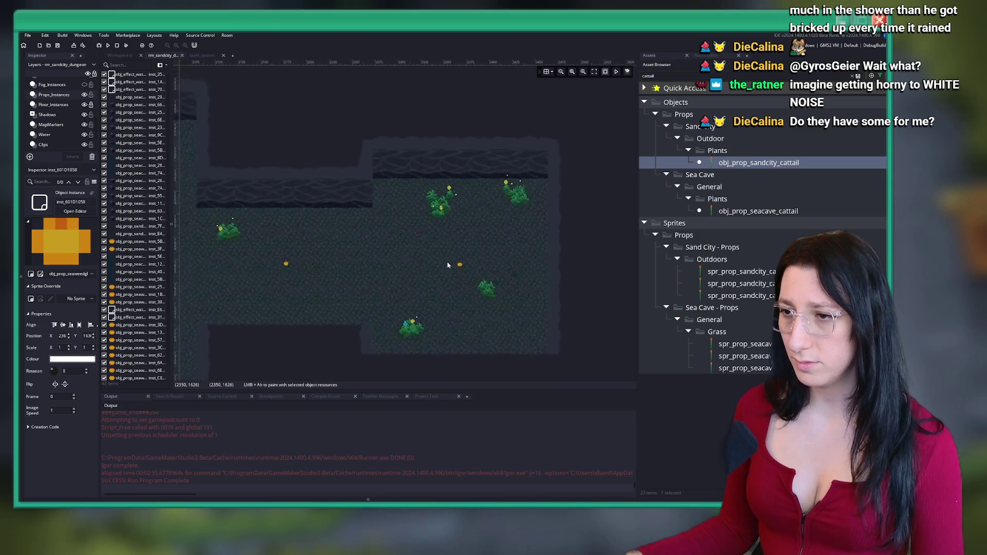
{"action": "scroll", "coordinate": [465, 221], "scroll_direction": "down", "scroll_amount": 4}
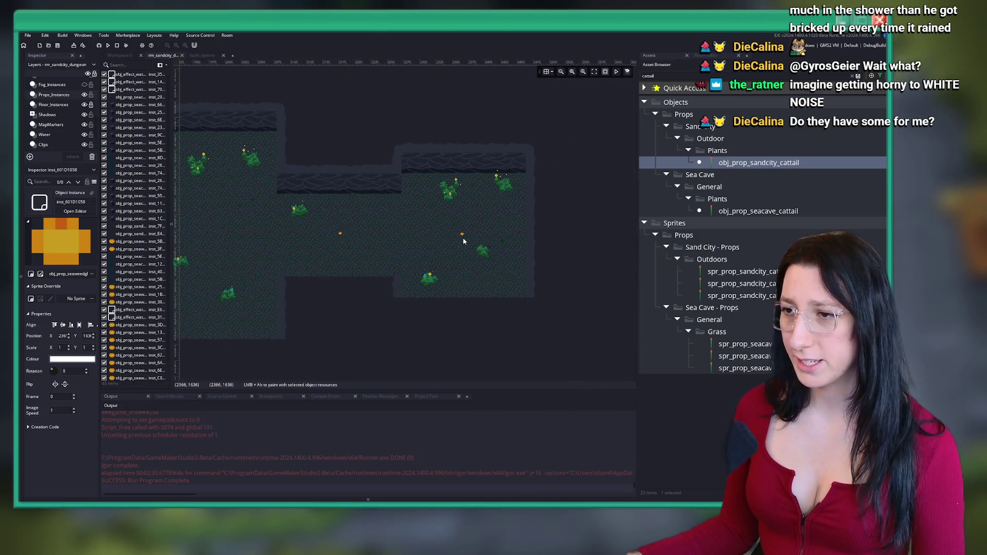
{"action": "scroll", "coordinate": [462, 235], "scroll_direction": "up", "scroll_amount": 2}
{"action": "scroll", "coordinate": [466, 238], "scroll_direction": "down", "scroll_amount": 3}
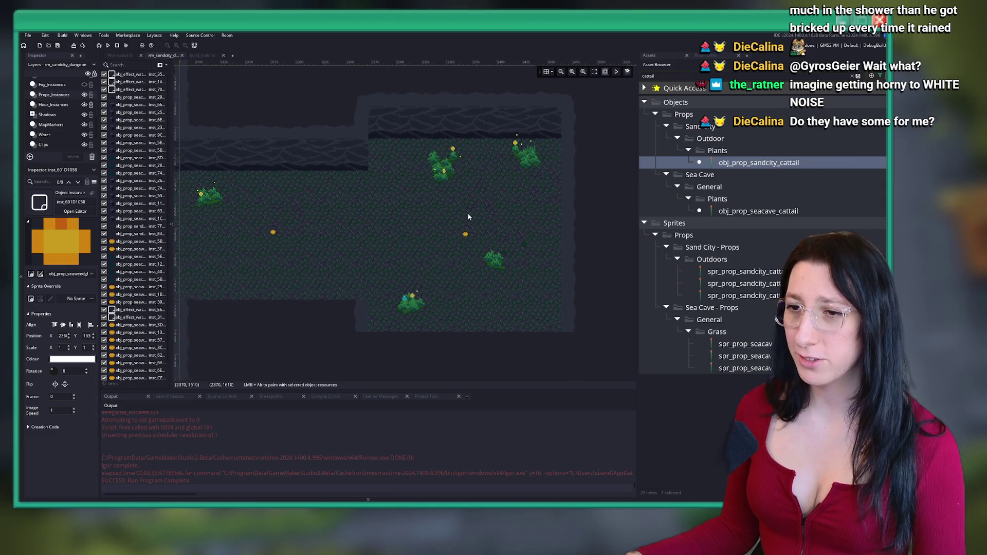
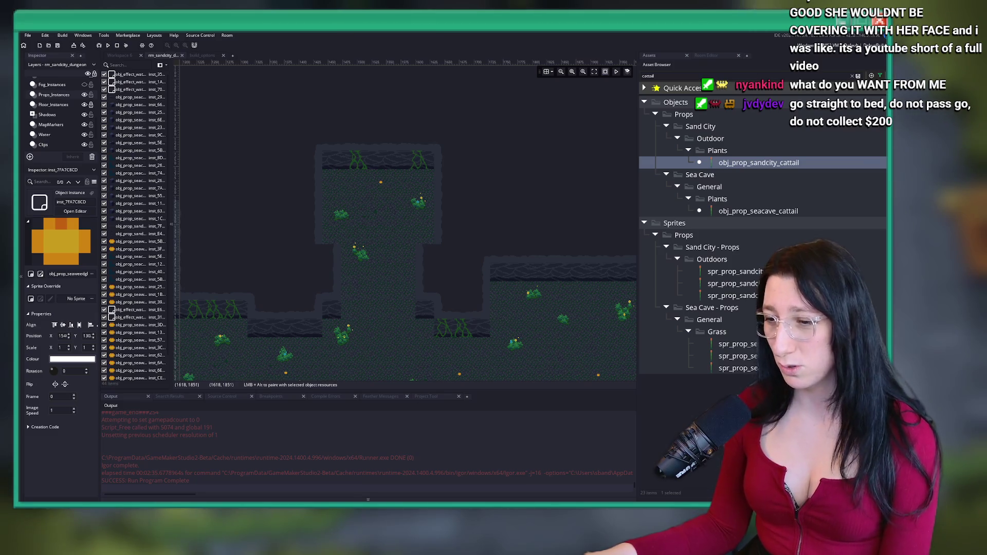
Duplicate a small orange glow prop and move the copy further along the corridor
{"action": "mouse_move", "coordinate": [460, 498]}
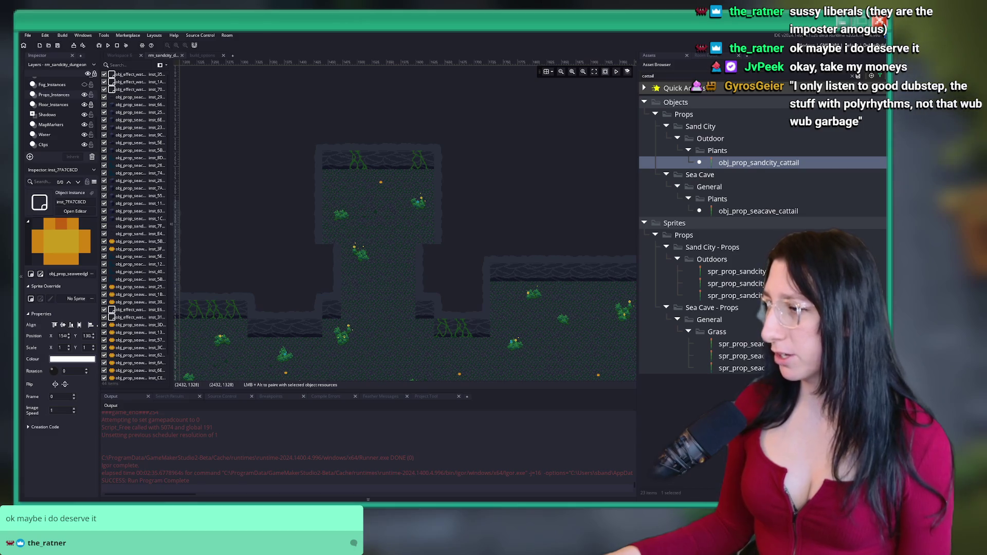
{"action": "scroll", "coordinate": [301, 262], "scroll_direction": "up", "scroll_amount": 2}
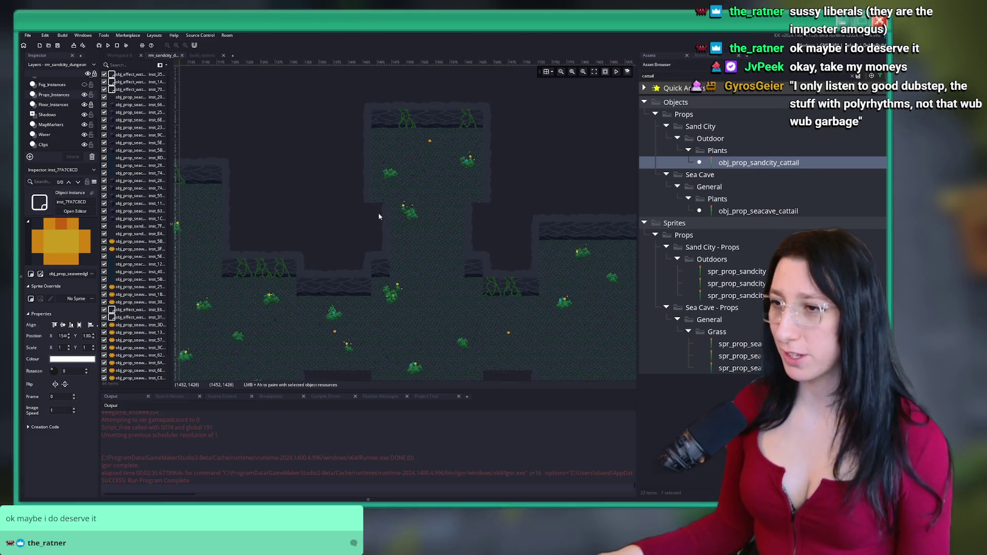
{"action": "scroll", "coordinate": [434, 204], "scroll_direction": "down", "scroll_amount": 6}
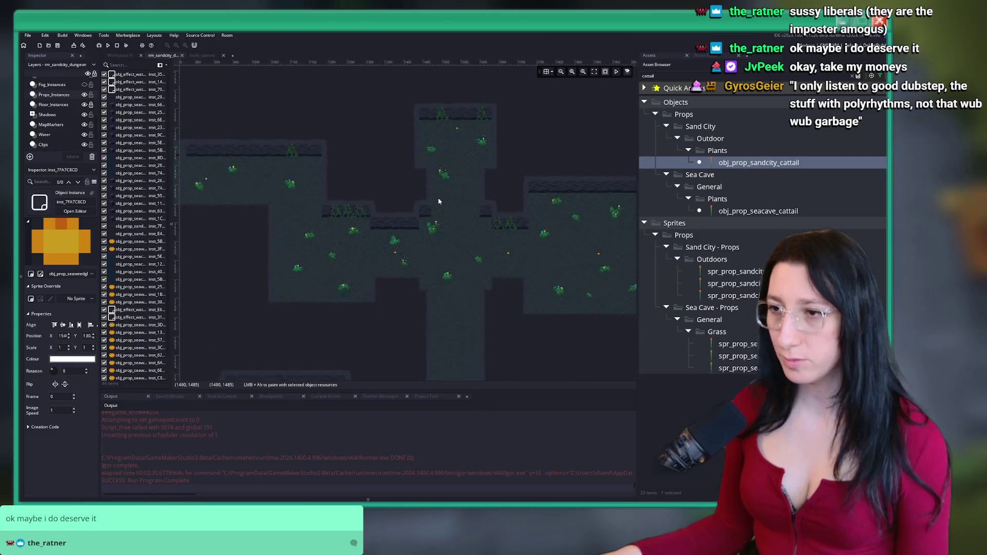
{"action": "scroll", "coordinate": [422, 255], "scroll_direction": "down", "scroll_amount": 4}
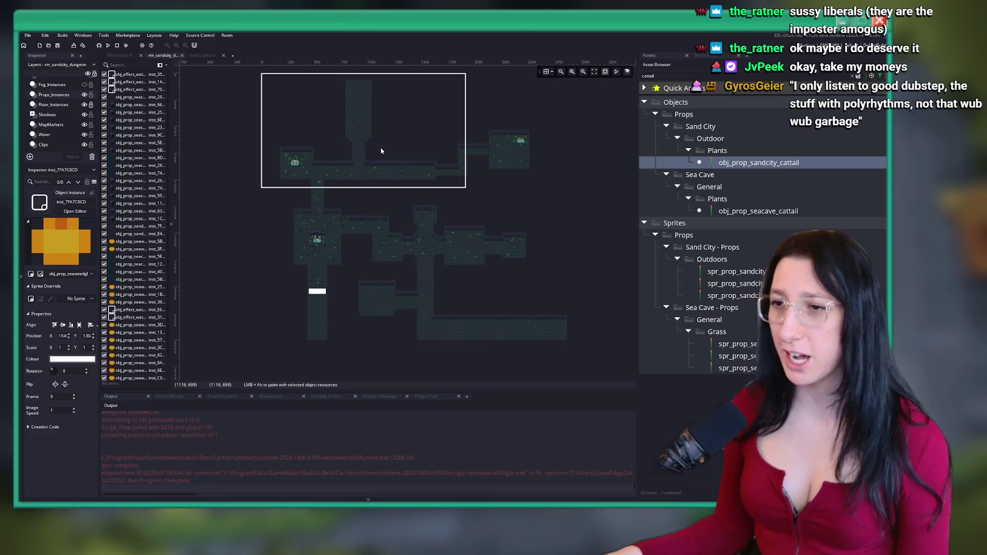
{"action": "scroll", "coordinate": [362, 152], "scroll_direction": "up", "scroll_amount": 5}
{"action": "left_click", "coordinate": [363, 150]}
{"action": "scroll", "coordinate": [363, 150], "scroll_direction": "up", "scroll_amount": 4}
{"action": "key", "text": "ctrl+d"}
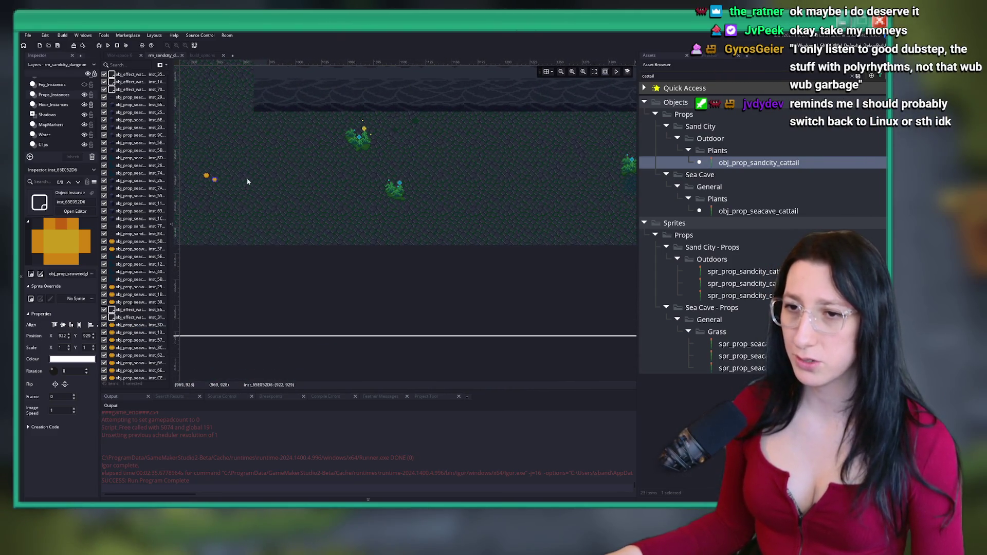
{"action": "mouse_move", "coordinate": [519, 191]}
{"action": "left_mouse_down"}
{"action": "mouse_move", "coordinate": [569, 176]}
{"action": "mouse_move", "coordinate": [489, 186]}
{"action": "left_mouse_up"}
Paste the prop again and paint a line of copies across the cave floor
{"action": "scroll", "coordinate": [494, 189], "scroll_direction": "down", "scroll_amount": 4}
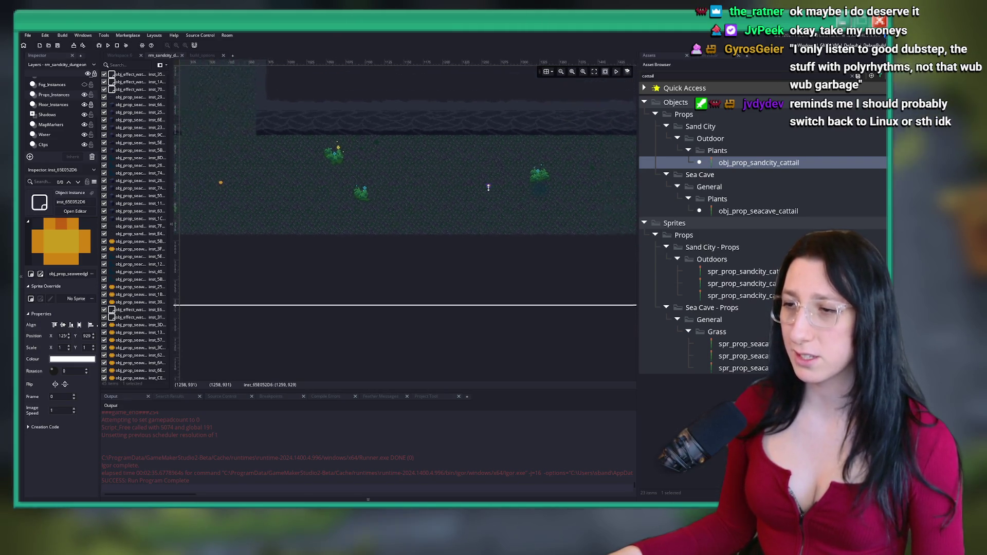
{"action": "scroll", "coordinate": [492, 189], "scroll_direction": "up", "scroll_amount": 1}
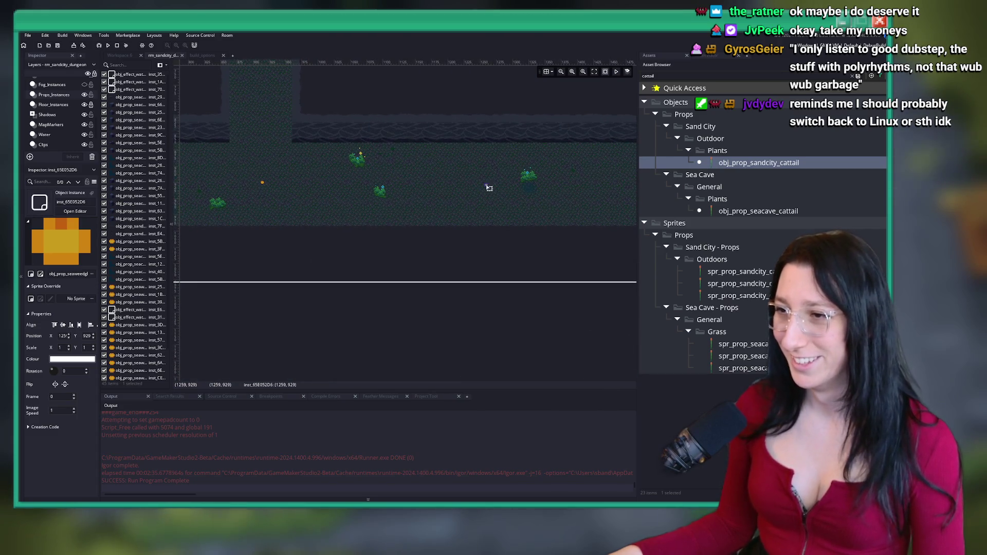
{"action": "scroll", "coordinate": [480, 187], "scroll_direction": "right", "scroll_amount": 5}
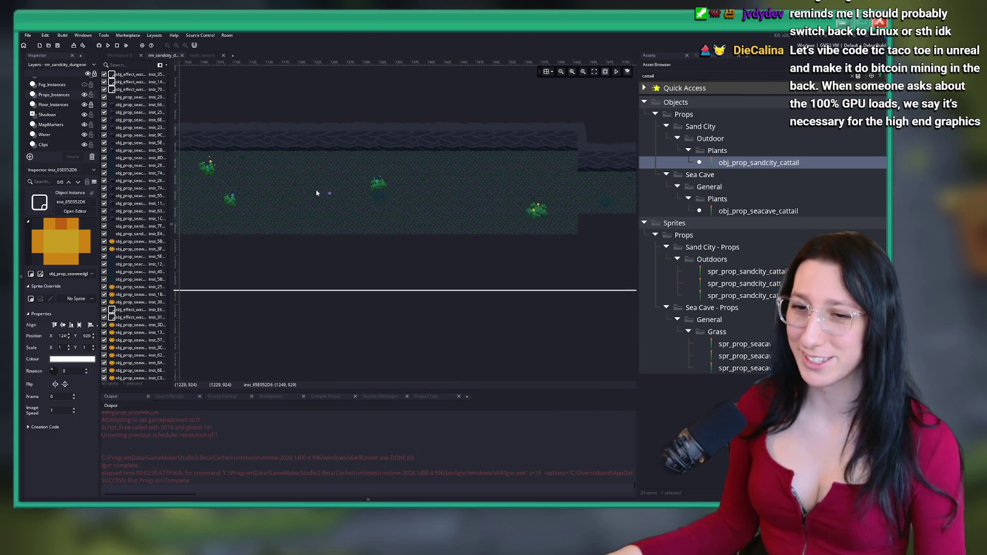
{"action": "key", "text": "ctrl+v"}
{"action": "scroll", "coordinate": [418, 198], "scroll_direction": "up", "scroll_amount": 1}
{"action": "scroll", "coordinate": [354, 199], "scroll_direction": "up", "scroll_amount": 1}
{"action": "left_click_drag", "start_coordinate": [313, 194], "coordinate": [601, 193]}
Move the new prop right onto open cave floor and nudge it slightly right
{"action": "scroll", "coordinate": [566, 211], "scroll_direction": "down", "scroll_amount": 3}
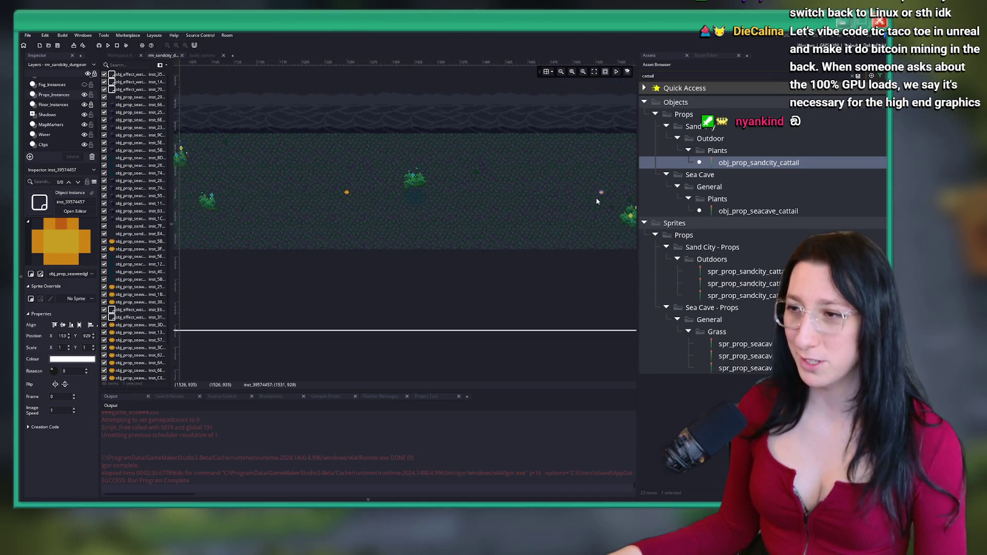
{"action": "scroll", "coordinate": [564, 212], "scroll_direction": "left", "scroll_amount": 5}
{"action": "scroll", "coordinate": [392, 161], "scroll_direction": "up", "scroll_amount": 2}
{"action": "scroll", "coordinate": [397, 163], "scroll_direction": "left", "scroll_amount": 2}
{"action": "scroll", "coordinate": [383, 172], "scroll_direction": "up", "scroll_amount": 1}
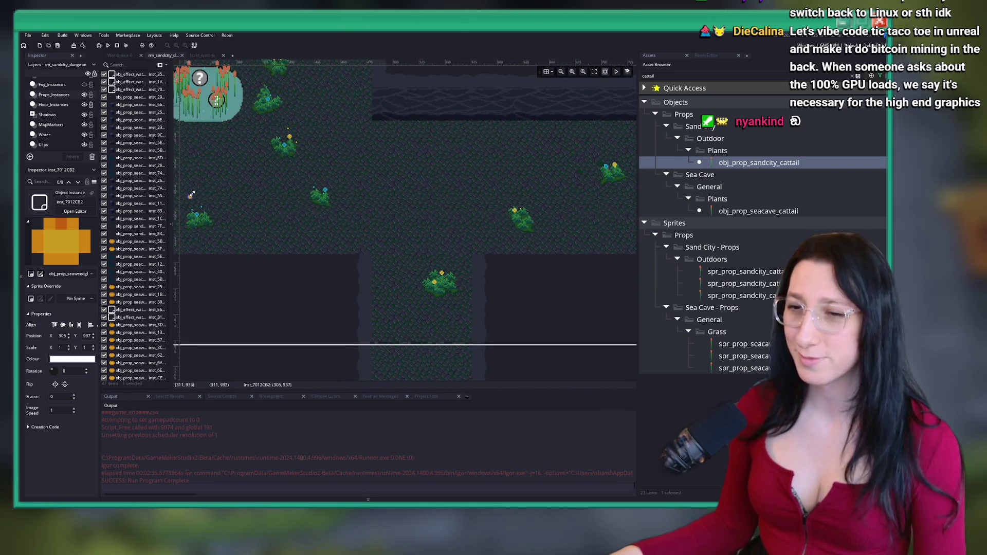
{"action": "mouse_move", "coordinate": [192, 198]}
{"action": "left_mouse_down"}
{"action": "mouse_move", "coordinate": [419, 188]}
{"action": "mouse_move", "coordinate": [429, 178]}
{"action": "mouse_move", "coordinate": [422, 187]}
{"action": "left_mouse_up"}
{"action": "scroll", "coordinate": [414, 190], "scroll_direction": "down", "scroll_amount": 4}
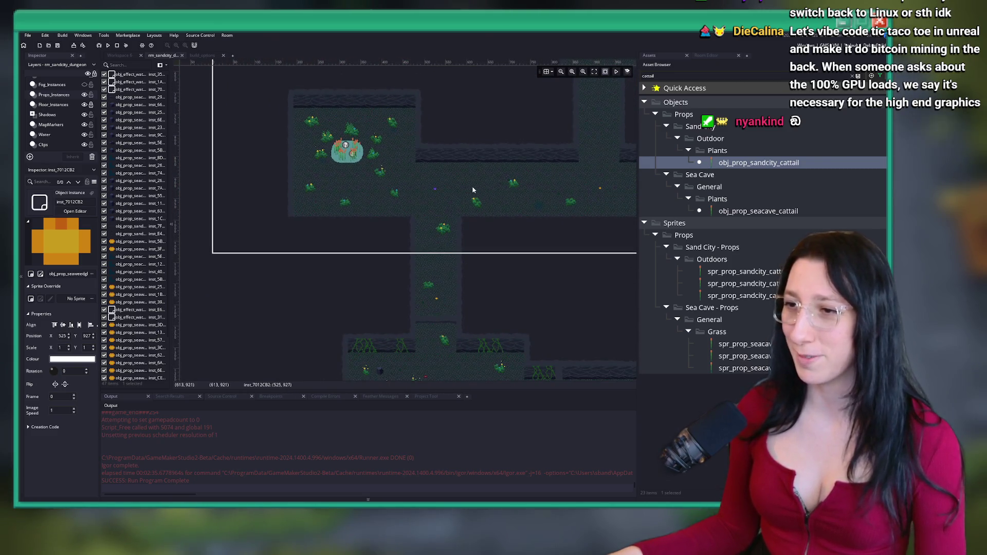
{"action": "scroll", "coordinate": [405, 195], "scroll_direction": "up", "scroll_amount": 4}
{"action": "left_click_drag", "start_coordinate": [403, 174], "coordinate": [408, 175]}
Move an orange glow prop to just below the cattail pond
{"action": "scroll", "coordinate": [407, 175], "scroll_direction": "down", "scroll_amount": 2}
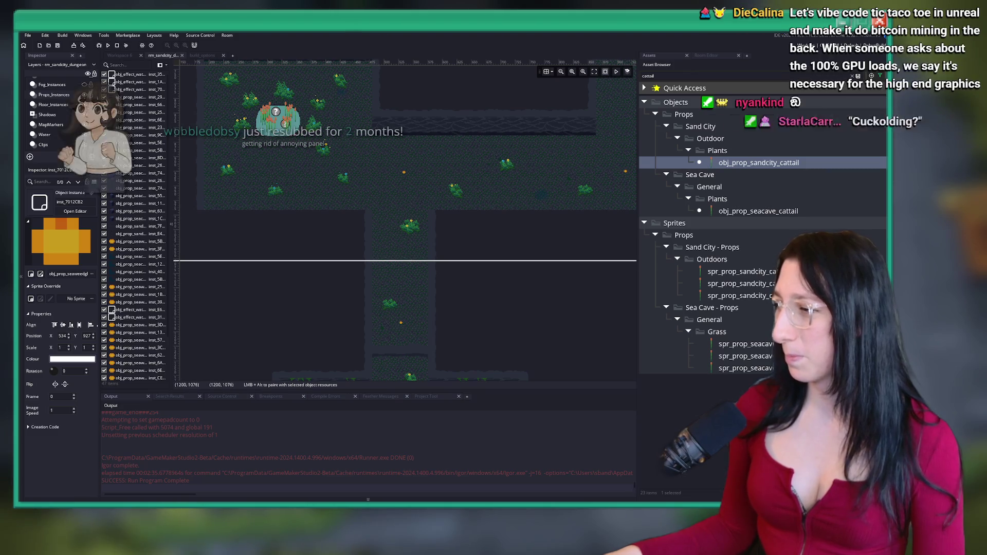
{"action": "scroll", "coordinate": [329, 148], "scroll_direction": "up", "scroll_amount": 5}
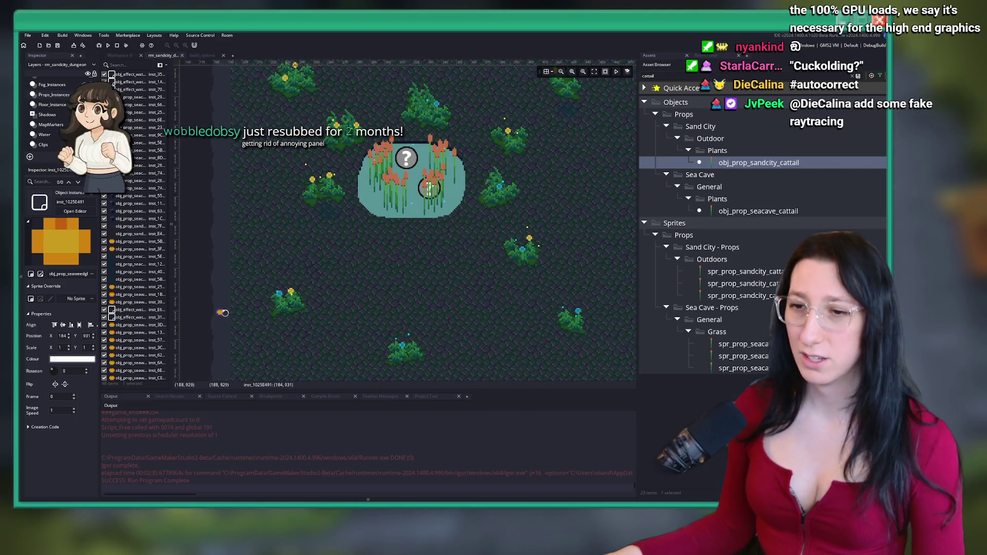
{"action": "mouse_move", "coordinate": [225, 313]}
{"action": "left_mouse_down"}
{"action": "mouse_move", "coordinate": [320, 269]}
{"action": "mouse_move", "coordinate": [408, 253]}
{"action": "left_mouse_up"}
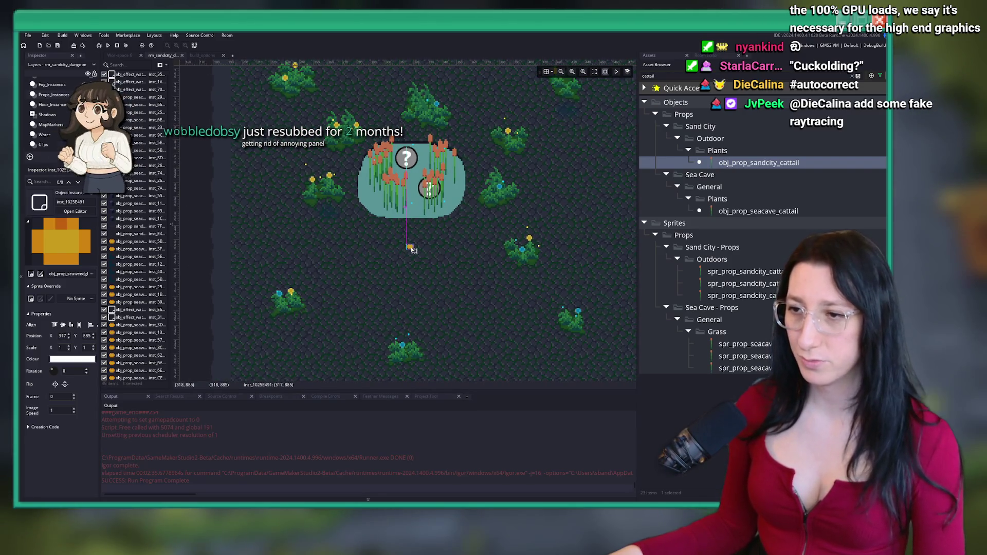
{"action": "scroll", "coordinate": [366, 239], "scroll_direction": "down", "scroll_amount": 4}
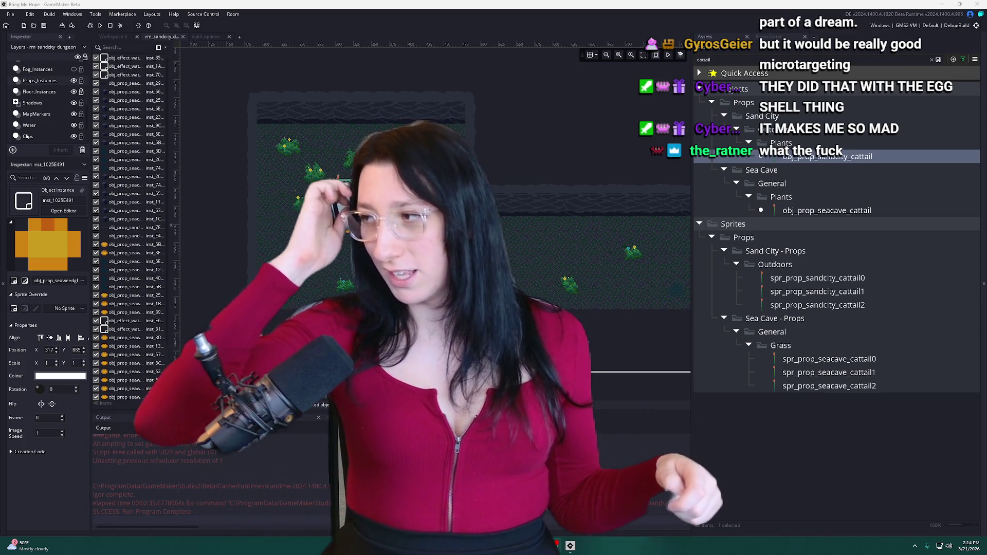
Drag obj_prop_sandcity_cattail from the Asset Browser into the room near the pond
{"action": "left_click_drag", "start_coordinate": [828, 156], "coordinate": [344, 198]}
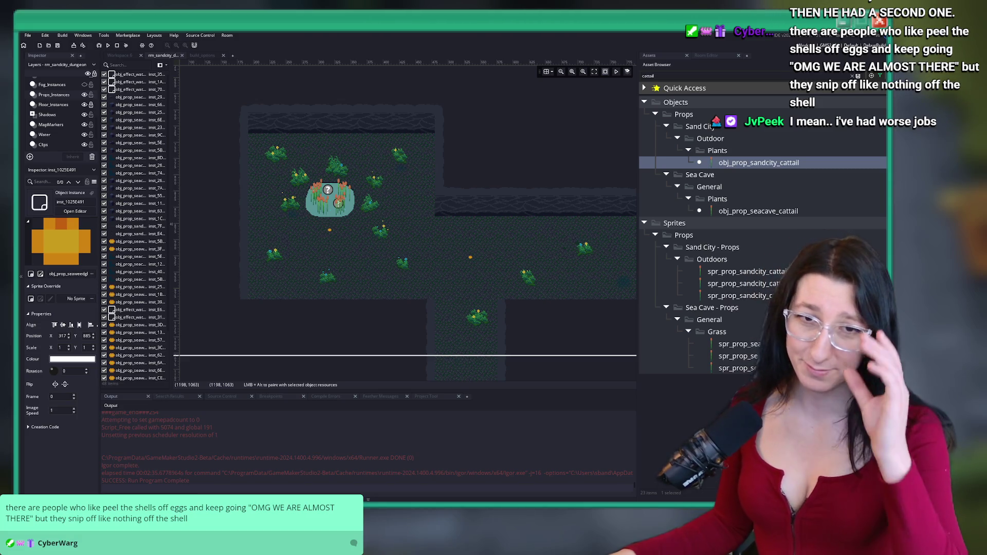
Select the cluster of grass tufts on the Grass_Instances layer
{"action": "scroll", "coordinate": [452, 164], "scroll_direction": "down", "scroll_amount": 5}
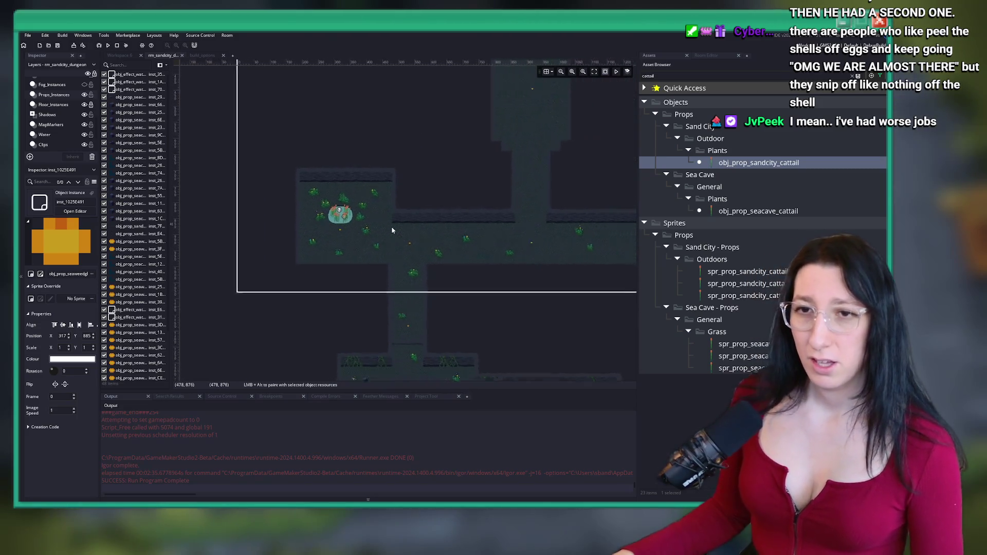
{"action": "scroll", "coordinate": [341, 170], "scroll_direction": "down", "scroll_amount": 2}
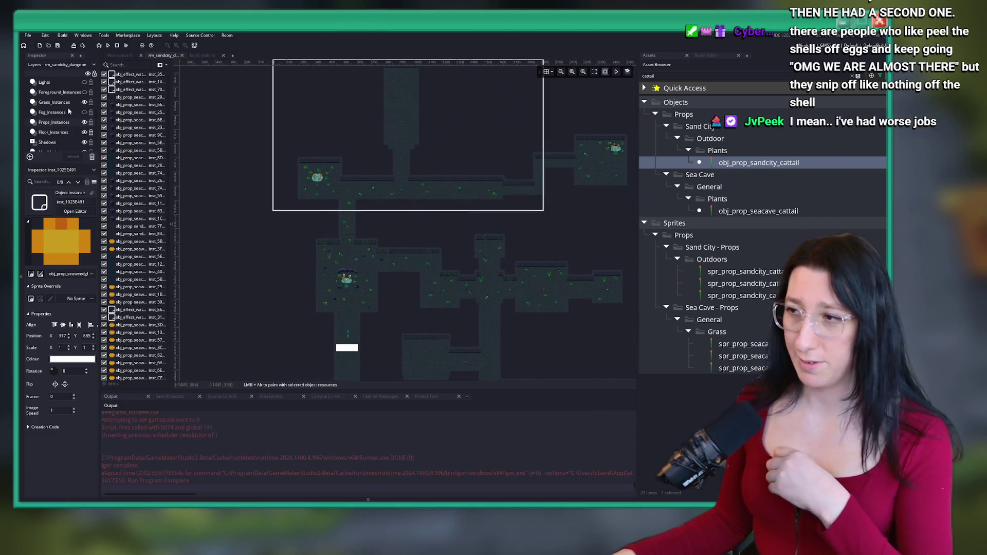
{"action": "scroll", "coordinate": [418, 236], "scroll_direction": "down", "scroll_amount": 1}
{"action": "scroll", "coordinate": [331, 254], "scroll_direction": "up", "scroll_amount": 1}
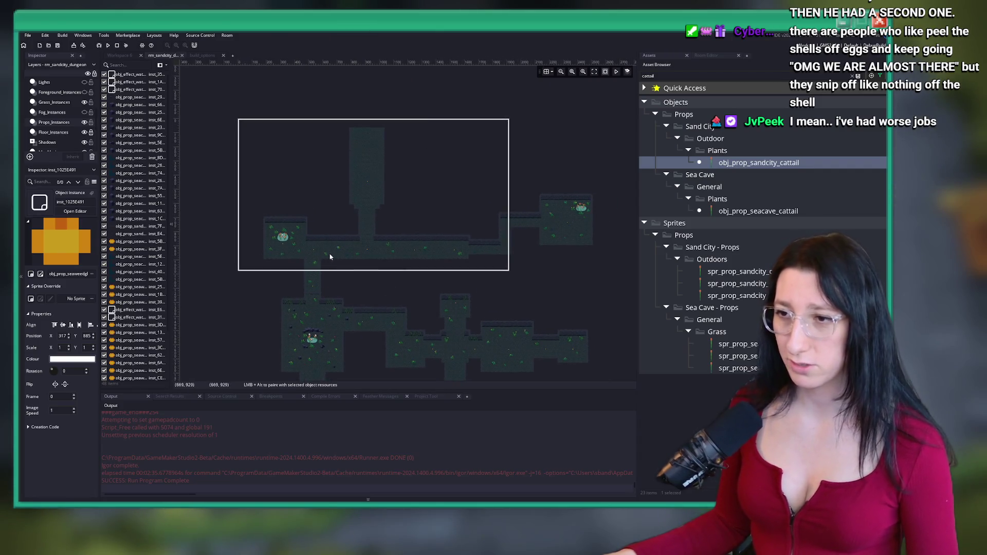
{"action": "scroll", "coordinate": [370, 71], "scroll_direction": "down", "scroll_amount": 3}
{"action": "scroll", "coordinate": [407, 97], "scroll_direction": "up", "scroll_amount": 4}
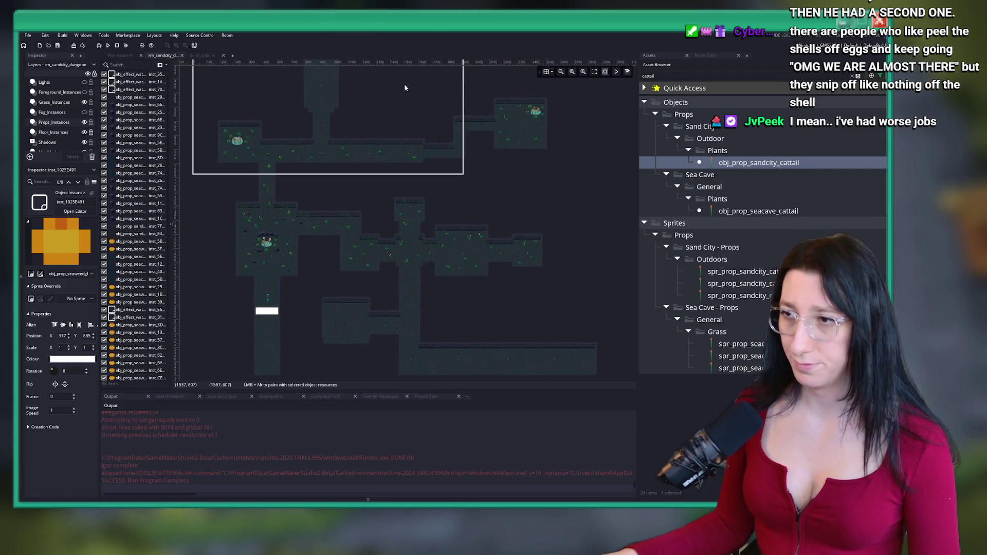
{"action": "scroll", "coordinate": [363, 216], "scroll_direction": "down", "scroll_amount": 2}
{"action": "scroll", "coordinate": [308, 184], "scroll_direction": "up", "scroll_amount": 5}
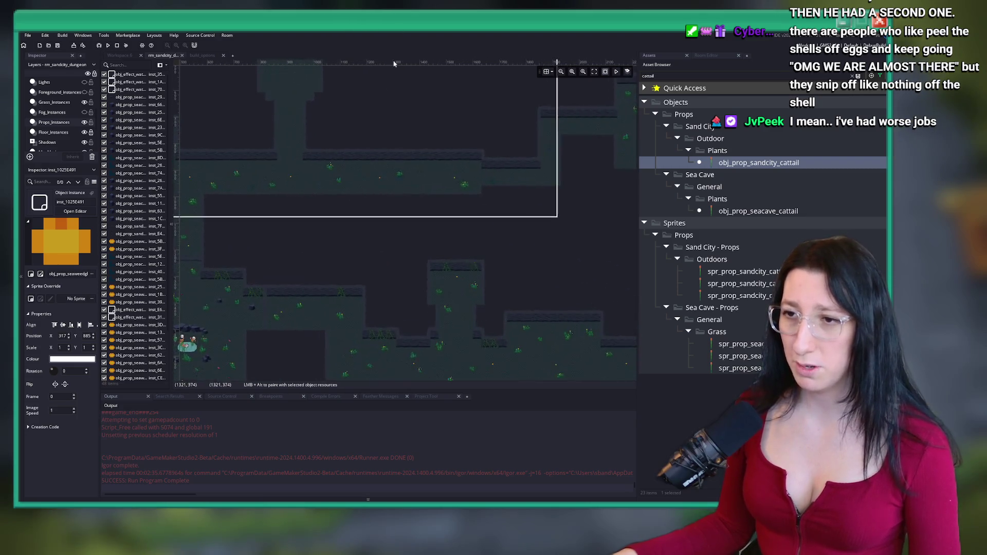
{"action": "scroll", "coordinate": [535, 170], "scroll_direction": "down", "scroll_amount": 3}
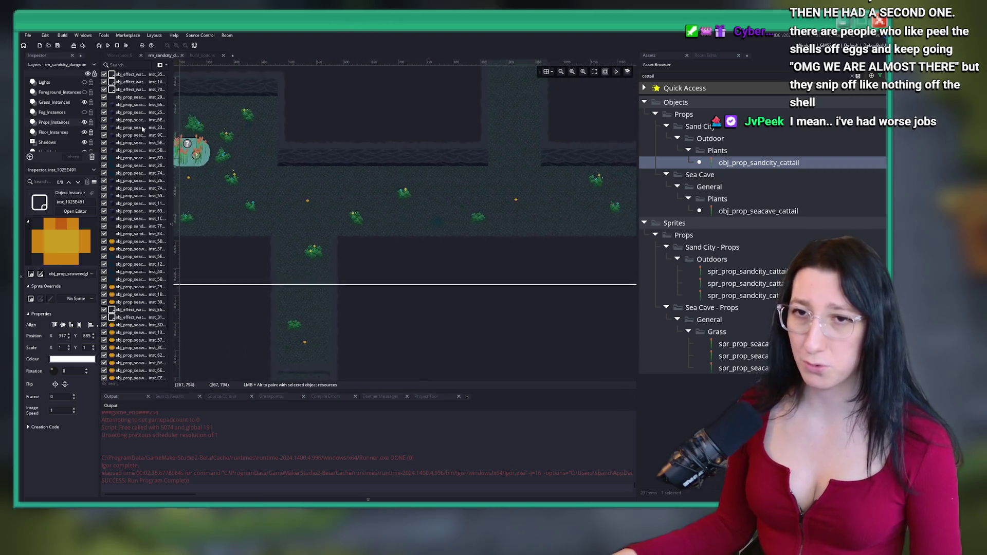
{"action": "left_click", "coordinate": [58, 104]}
{"action": "scroll", "coordinate": [304, 152], "scroll_direction": "up", "scroll_amount": 2}
{"action": "scroll", "coordinate": [303, 164], "scroll_direction": "right", "scroll_amount": 5}
{"action": "left_click_drag", "start_coordinate": [293, 247], "coordinate": [267, 269]}
On the Lights layer, move an ambience light glow up into the vertical shaft
{"action": "scroll", "coordinate": [329, 221], "scroll_direction": "down", "scroll_amount": 2}
{"action": "scroll", "coordinate": [350, 218], "scroll_direction": "down", "scroll_amount": 3}
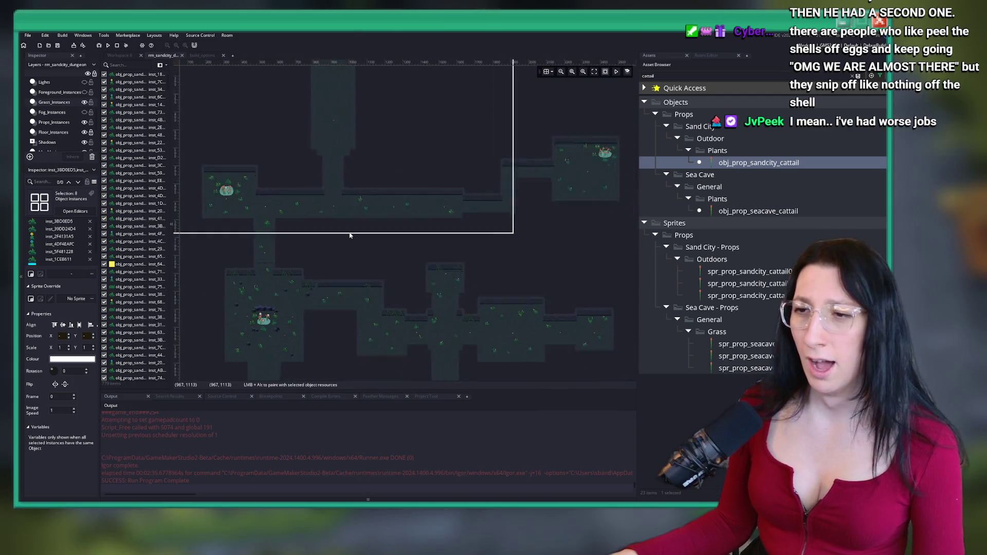
{"action": "scroll", "coordinate": [75, 129], "scroll_direction": "up", "scroll_amount": 2}
{"action": "scroll", "coordinate": [75, 129], "scroll_direction": "up", "scroll_amount": 1}
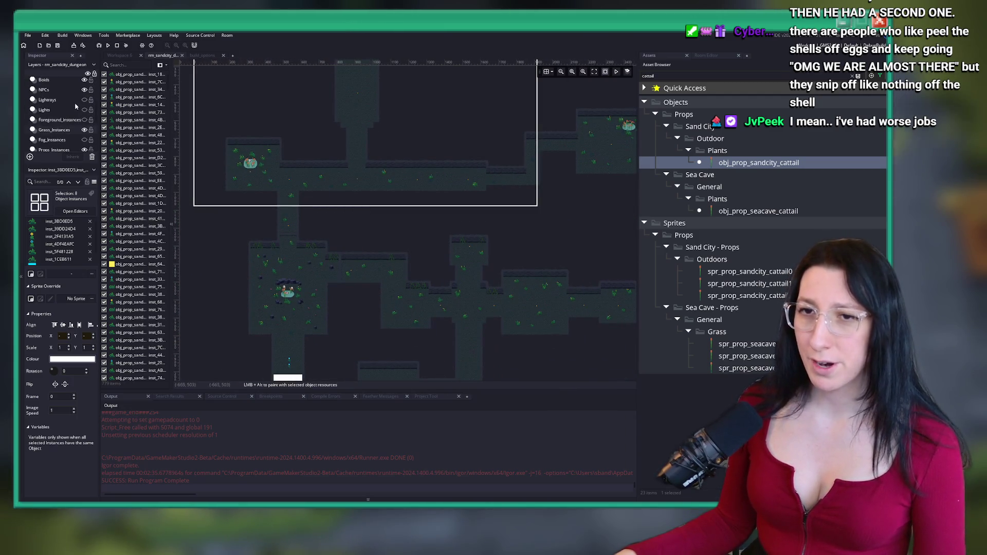
{"action": "left_click", "coordinate": [44, 109]}
{"action": "scroll", "coordinate": [417, 163], "scroll_direction": "down", "scroll_amount": 3}
{"action": "scroll", "coordinate": [419, 164], "scroll_direction": "up", "scroll_amount": 3}
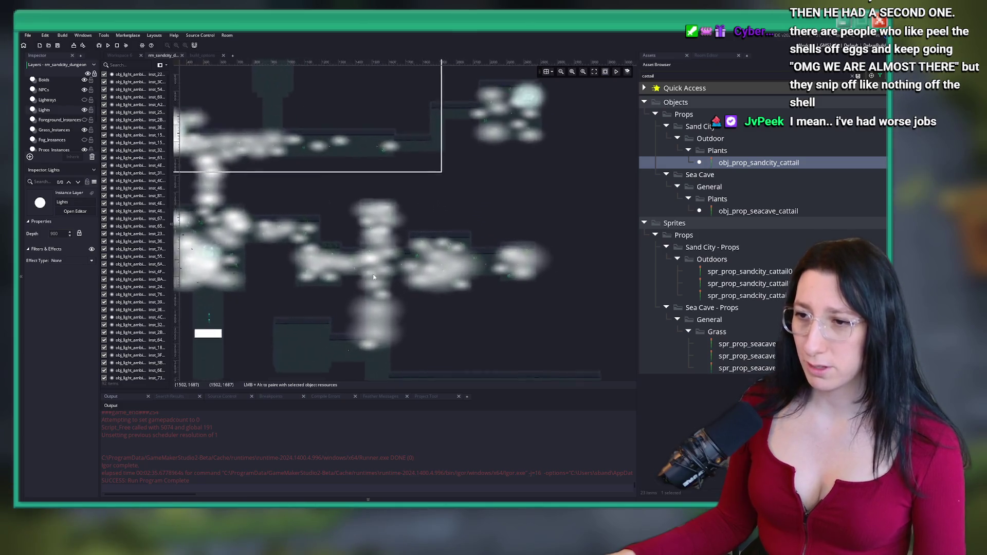
{"action": "scroll", "coordinate": [425, 231], "scroll_direction": "down", "scroll_amount": 3}
{"action": "left_click", "coordinate": [426, 230]}
{"action": "scroll", "coordinate": [426, 230], "scroll_direction": "up", "scroll_amount": 5}
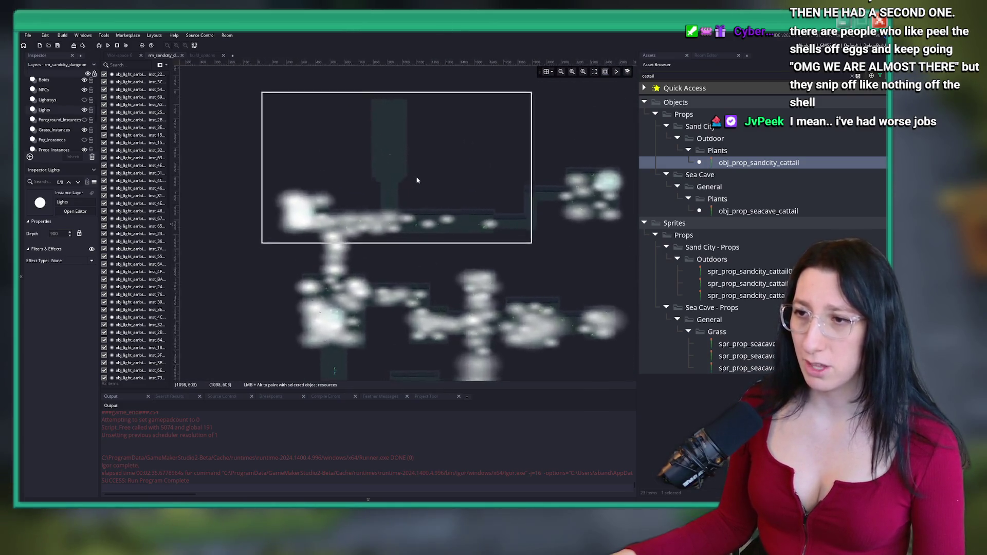
{"action": "left_click_drag", "start_coordinate": [445, 289], "coordinate": [466, 327]}
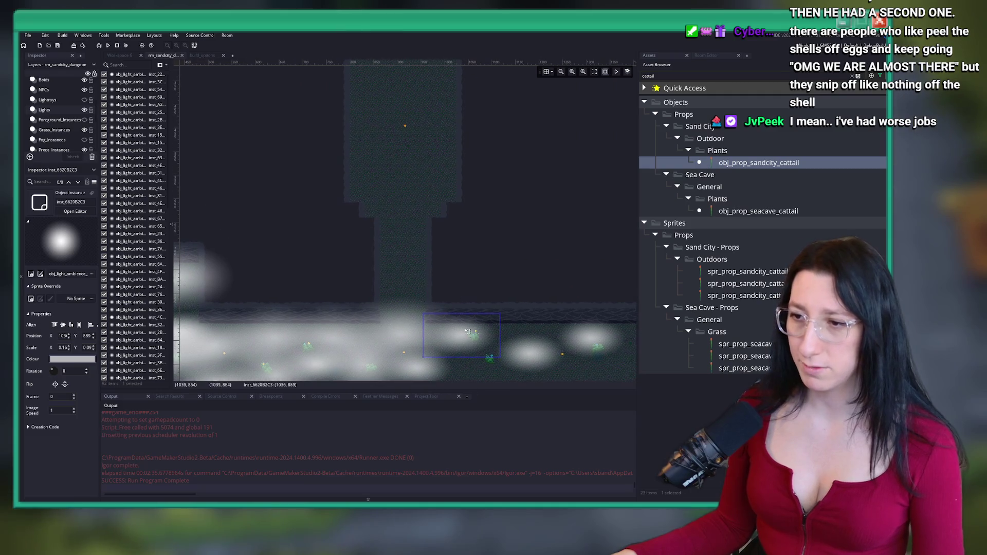
{"action": "mouse_move", "coordinate": [426, 266]}
{"action": "left_mouse_down"}
{"action": "mouse_move", "coordinate": [401, 234]}
{"action": "mouse_move", "coordinate": [392, 177]}
{"action": "left_mouse_up"}
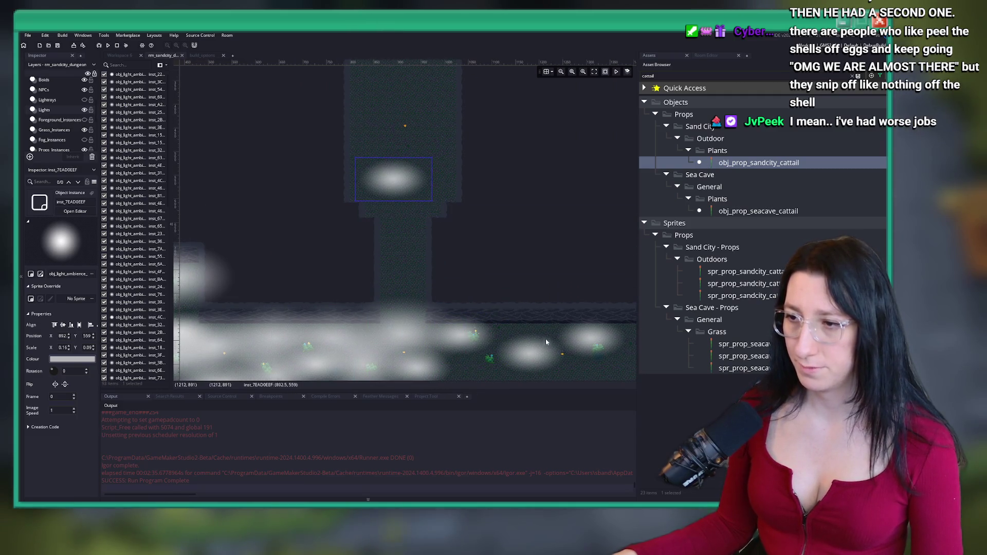
Copy ambience lights higher up the cave and into the central area
{"action": "mouse_move", "coordinate": [292, 326]}
{"action": "left_mouse_down"}
{"action": "mouse_move", "coordinate": [387, 269]}
{"action": "mouse_move", "coordinate": [452, 155]}
{"action": "left_mouse_up"}
{"action": "scroll", "coordinate": [359, 195], "scroll_direction": "down", "scroll_amount": 3}
{"action": "scroll", "coordinate": [309, 216], "scroll_direction": "left", "scroll_amount": 3}
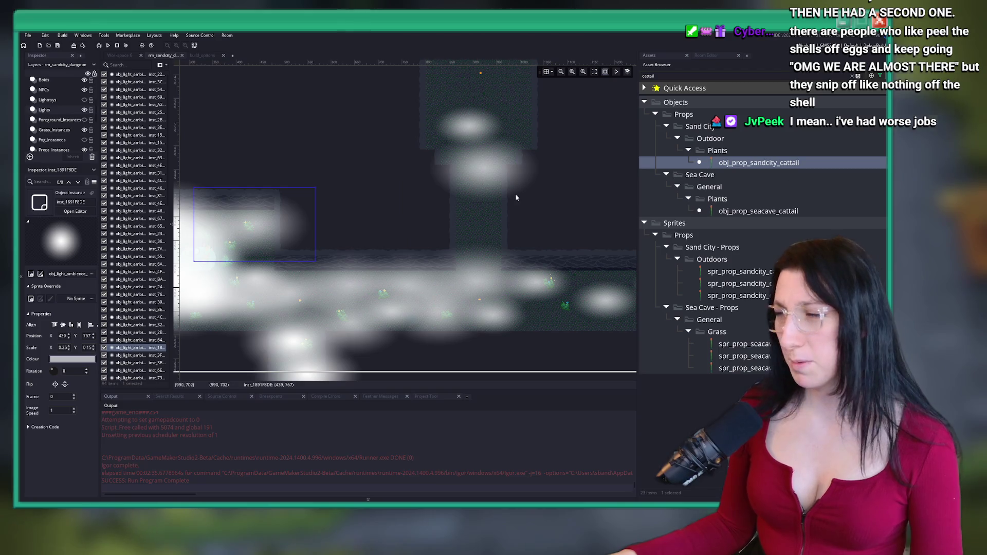
{"action": "mouse_move", "coordinate": [282, 234]}
{"action": "left_mouse_down"}
{"action": "mouse_move", "coordinate": [491, 227]}
{"action": "mouse_move", "coordinate": [506, 210]}
{"action": "left_mouse_up"}
{"action": "left_click", "coordinate": [351, 197]}
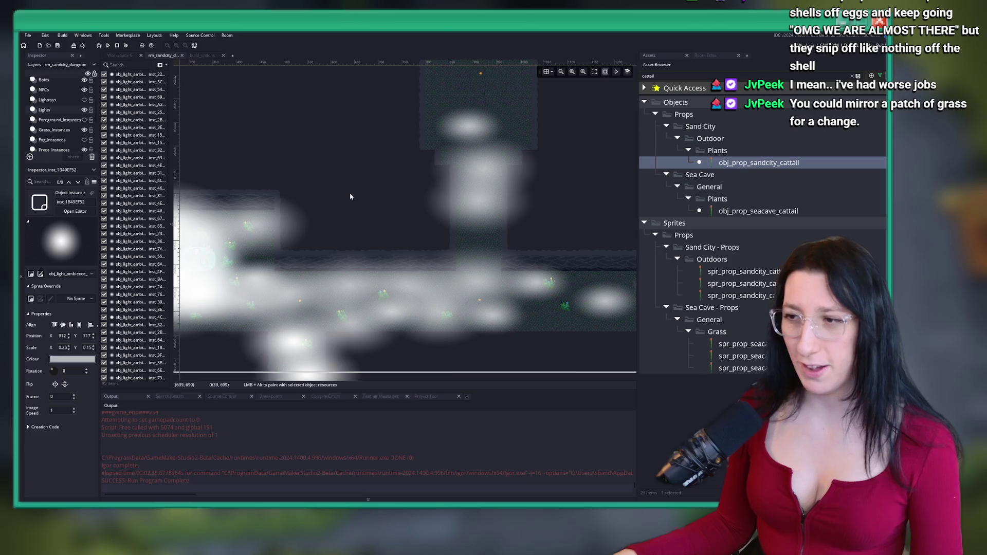
Shift the central light instance up and to the left
{"action": "left_click", "coordinate": [529, 231]}
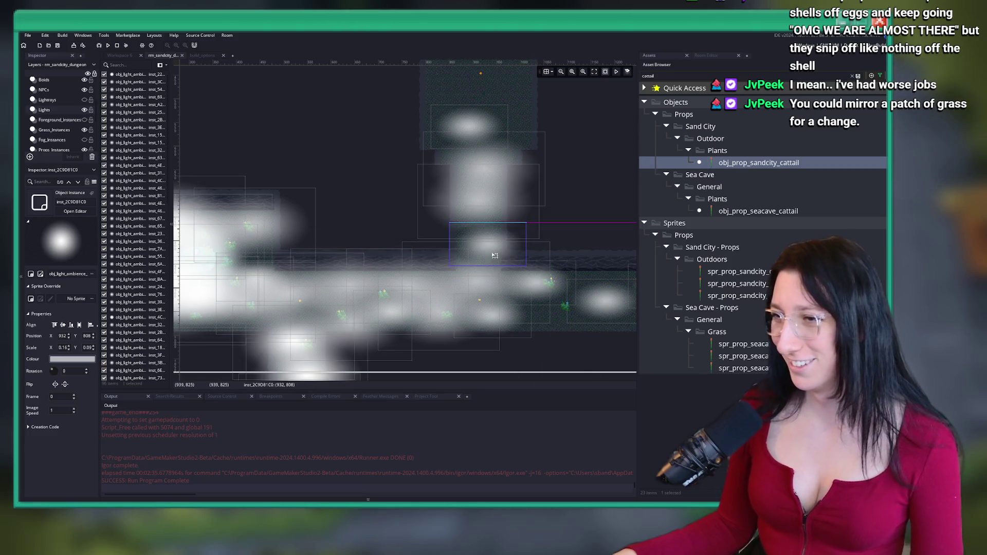
{"action": "scroll", "coordinate": [540, 200], "scroll_direction": "up", "scroll_amount": 3}
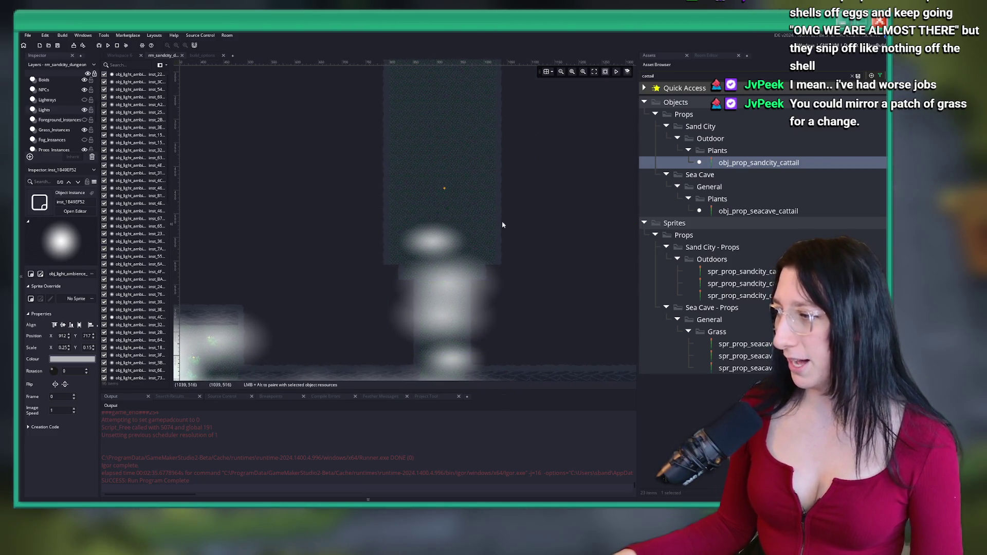
{"action": "scroll", "coordinate": [442, 179], "scroll_direction": "up", "scroll_amount": 2}
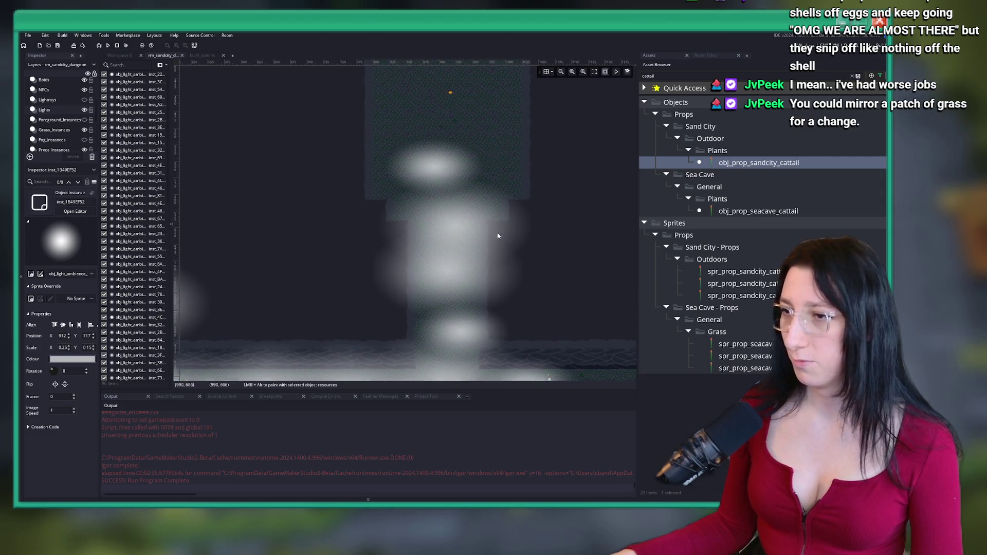
{"action": "scroll", "coordinate": [460, 218], "scroll_direction": "up", "scroll_amount": 1}
{"action": "scroll", "coordinate": [386, 215], "scroll_direction": "down", "scroll_amount": 4}
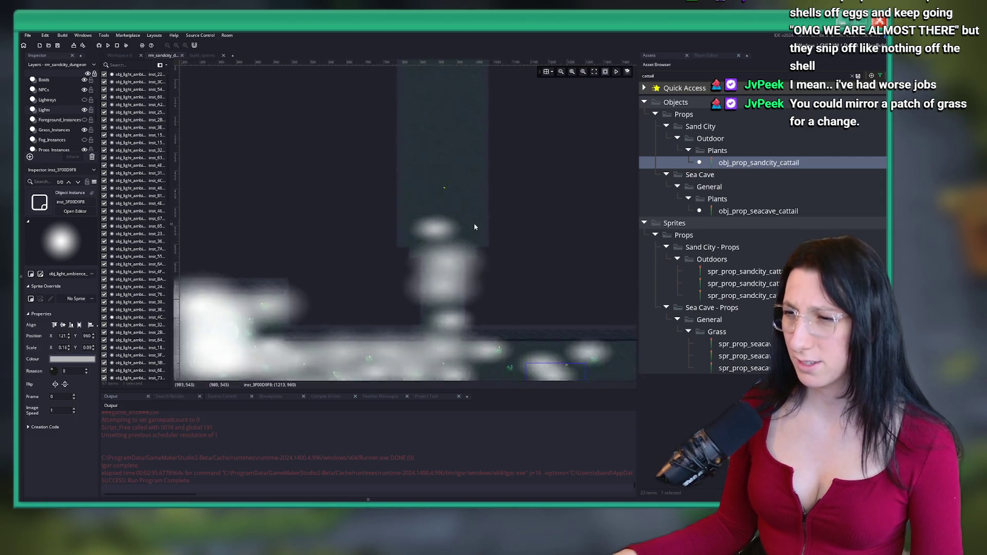
{"action": "mouse_move", "coordinate": [525, 312]}
{"action": "left_mouse_down"}
{"action": "mouse_move", "coordinate": [434, 198]}
{"action": "mouse_move", "coordinate": [453, 179]}
{"action": "mouse_move", "coordinate": [442, 165]}
{"action": "mouse_move", "coordinate": [457, 155]}
{"action": "left_mouse_up"}
{"action": "left_click", "coordinate": [322, 136]}
Copy a light into the upper column and enlarge it slightly
{"action": "left_click_drag", "start_coordinate": [225, 259], "coordinate": [390, 188]}
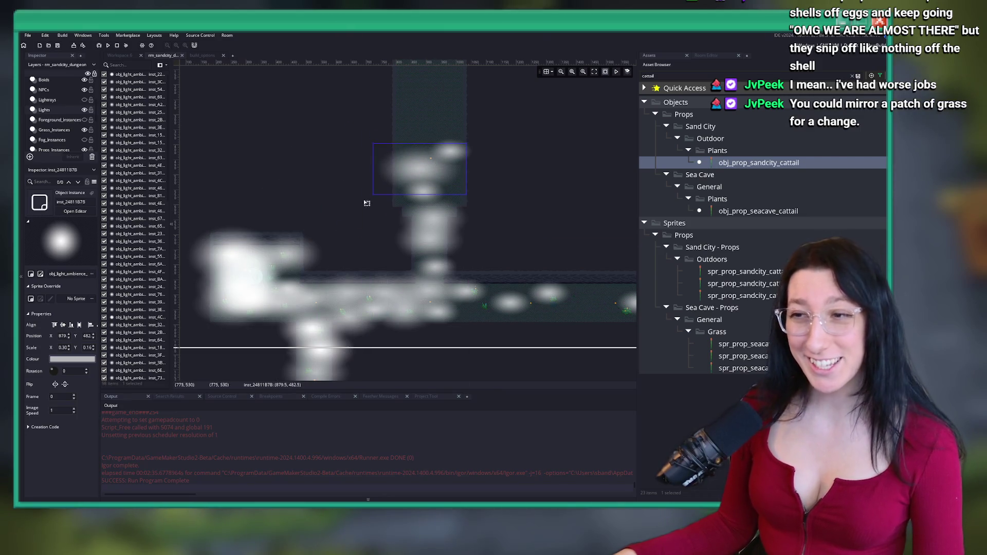
{"action": "left_click_drag", "start_coordinate": [466, 197], "coordinate": [472, 199]}
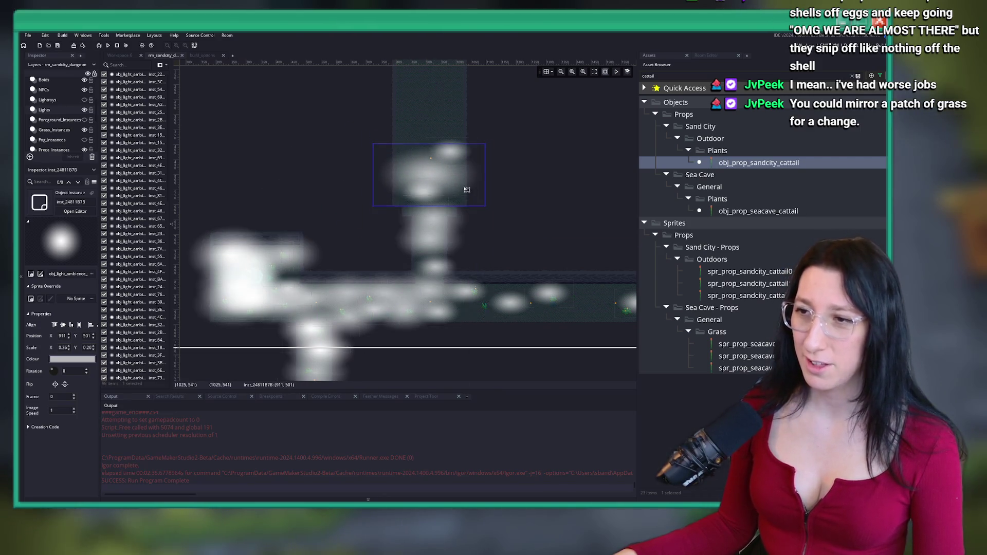
{"action": "scroll", "coordinate": [476, 237], "scroll_direction": "right", "scroll_amount": 5}
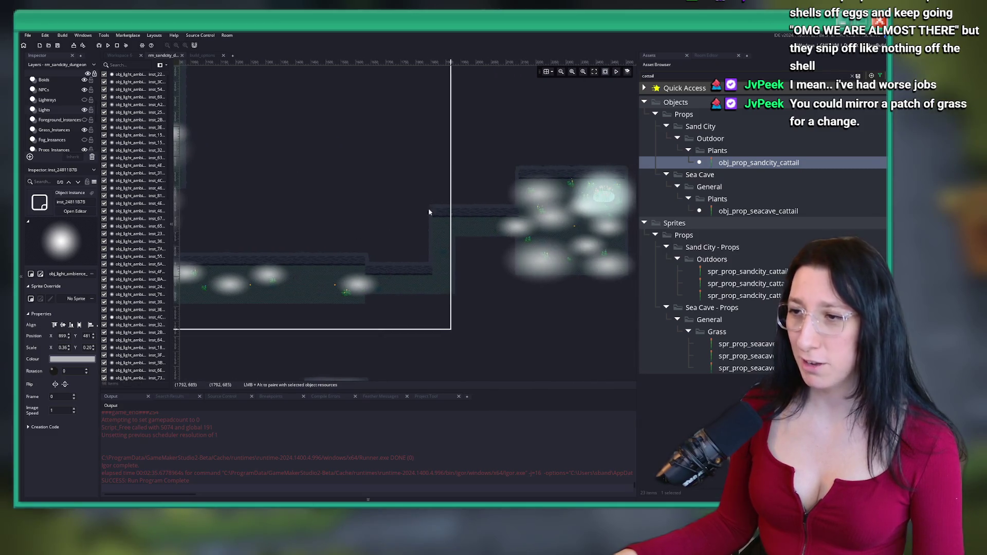
{"action": "scroll", "coordinate": [400, 162], "scroll_direction": "left", "scroll_amount": 10}
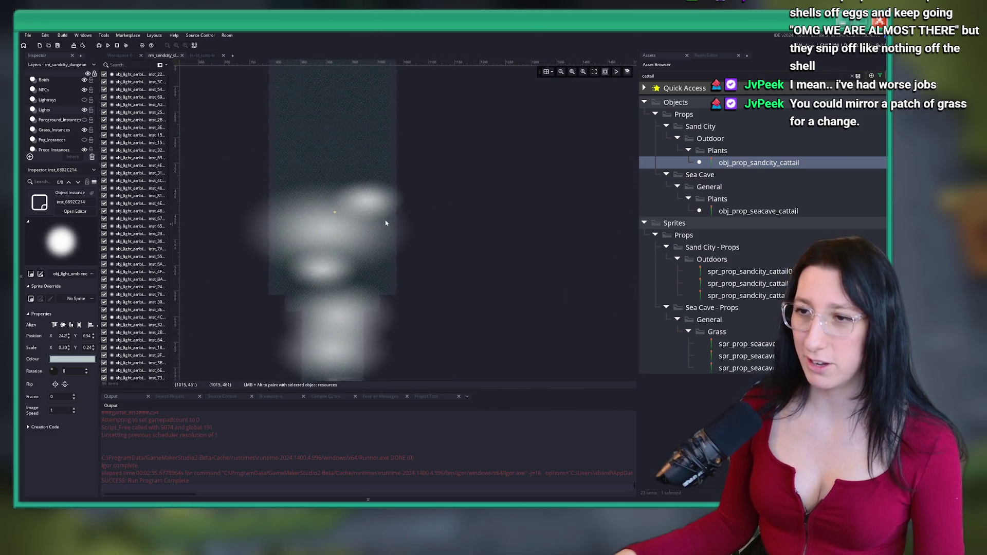
Duplicate the light twice and move a copy up into the central column
{"action": "key", "text": "ctrl+v"}
{"action": "scroll", "coordinate": [326, 344], "scroll_direction": "down", "scroll_amount": 6}
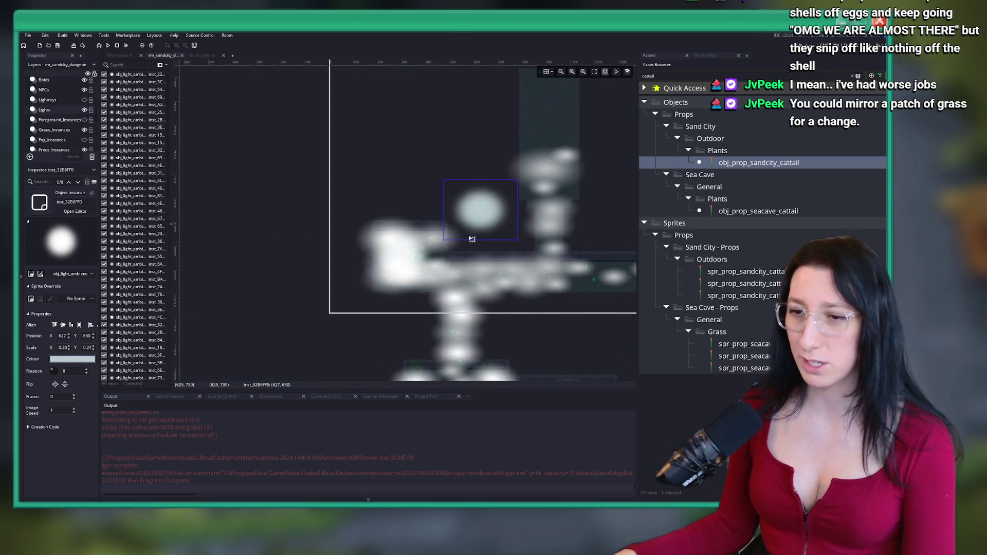
{"action": "key", "text": "ctrl+z"}
{"action": "key", "text": "ctrl+d"}
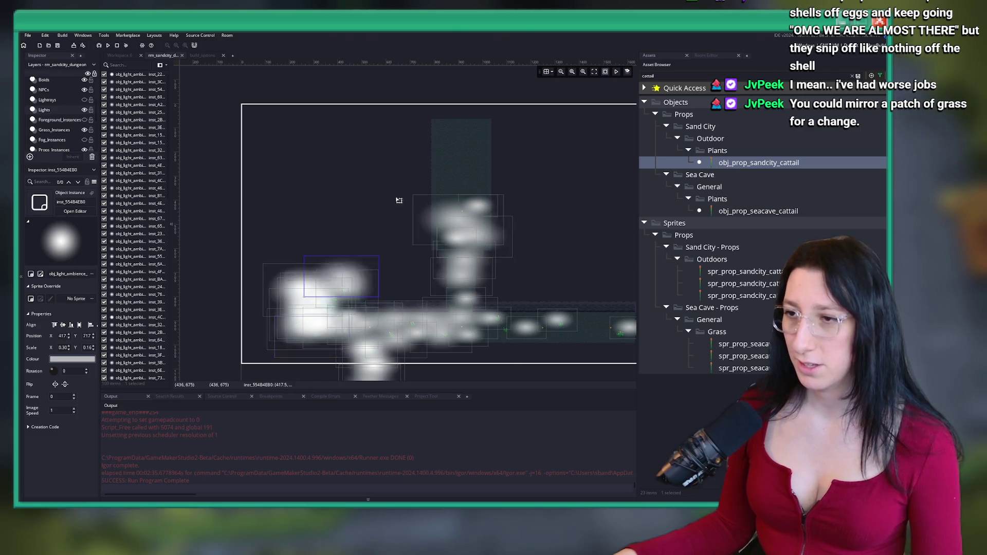
{"action": "key", "text": "ctrl+d"}
{"action": "mouse_move", "coordinate": [324, 332]}
{"action": "left_mouse_down"}
{"action": "mouse_move", "coordinate": [453, 195]}
{"action": "mouse_move", "coordinate": [477, 187]}
{"action": "left_mouse_up"}
Move a duplicated light to the column top and paste another light instance
{"action": "scroll", "coordinate": [511, 315], "scroll_direction": "up", "scroll_amount": 1}
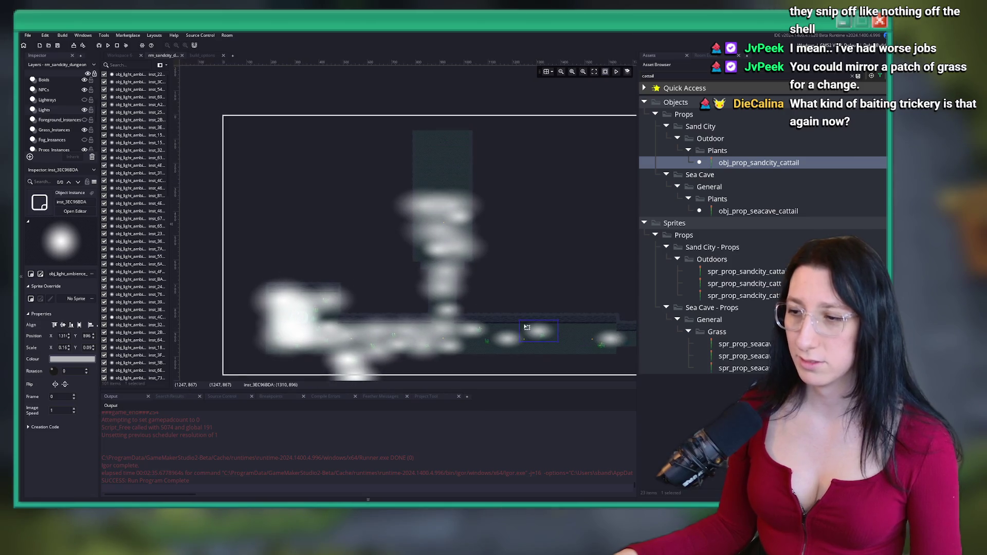
{"action": "mouse_move", "coordinate": [535, 340]}
{"action": "left_mouse_down"}
{"action": "mouse_move", "coordinate": [456, 214]}
{"action": "mouse_move", "coordinate": [424, 192]}
{"action": "left_mouse_up"}
{"action": "scroll", "coordinate": [462, 177], "scroll_direction": "up", "scroll_amount": 1}
{"action": "scroll", "coordinate": [467, 231], "scroll_direction": "down", "scroll_amount": 2}
{"action": "scroll", "coordinate": [466, 226], "scroll_direction": "down", "scroll_amount": 1}
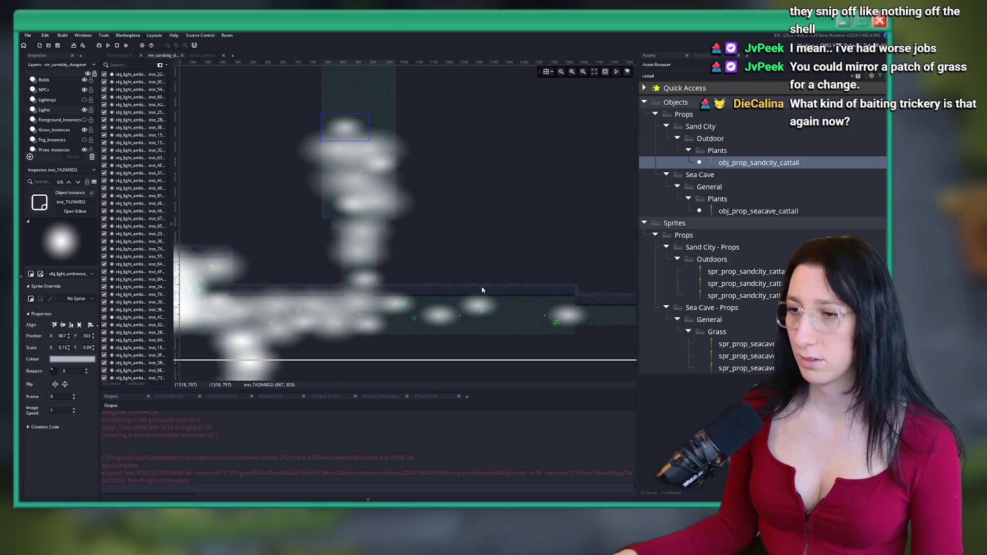
{"action": "key", "text": "ctrl+v"}
{"action": "scroll", "coordinate": [406, 206], "scroll_direction": "up", "scroll_amount": 4}
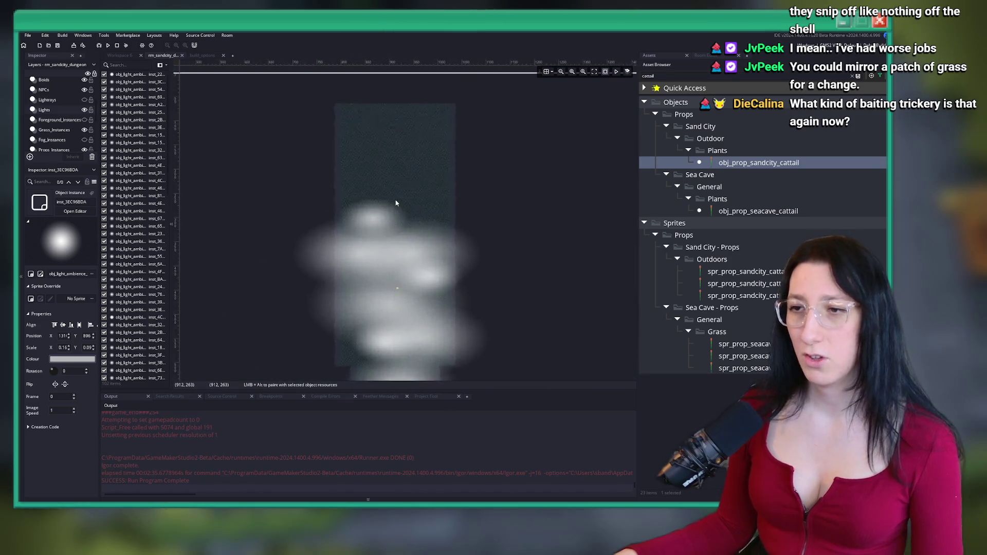
{"action": "scroll", "coordinate": [395, 190], "scroll_direction": "down", "scroll_amount": 5}
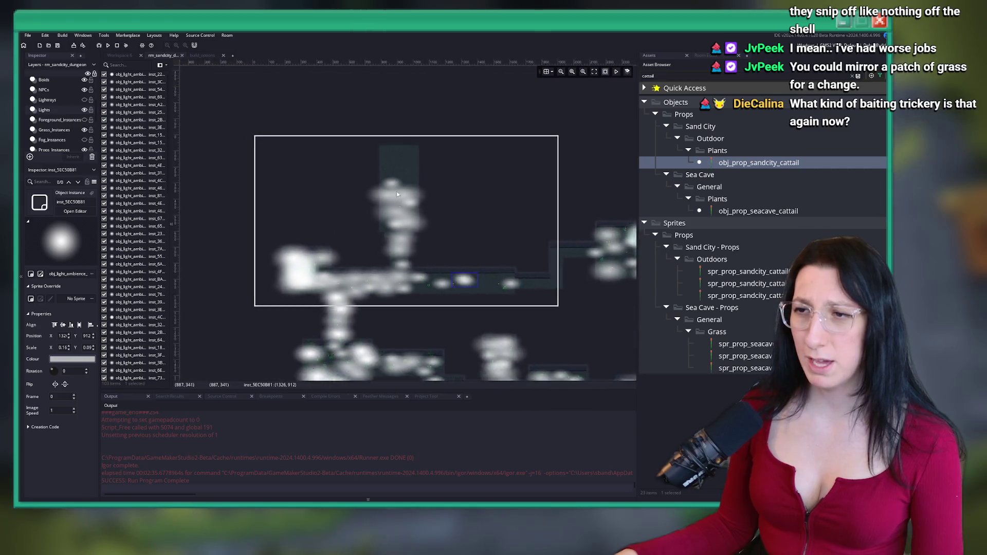
Place the pasted light near the column top, enlarge it, and copy one more up-left
{"action": "mouse_move", "coordinate": [514, 342]}
{"action": "left_mouse_down"}
{"action": "mouse_move", "coordinate": [427, 161]}
{"action": "mouse_move", "coordinate": [410, 177]}
{"action": "left_mouse_up"}
{"action": "scroll", "coordinate": [436, 165], "scroll_direction": "up", "scroll_amount": 2}
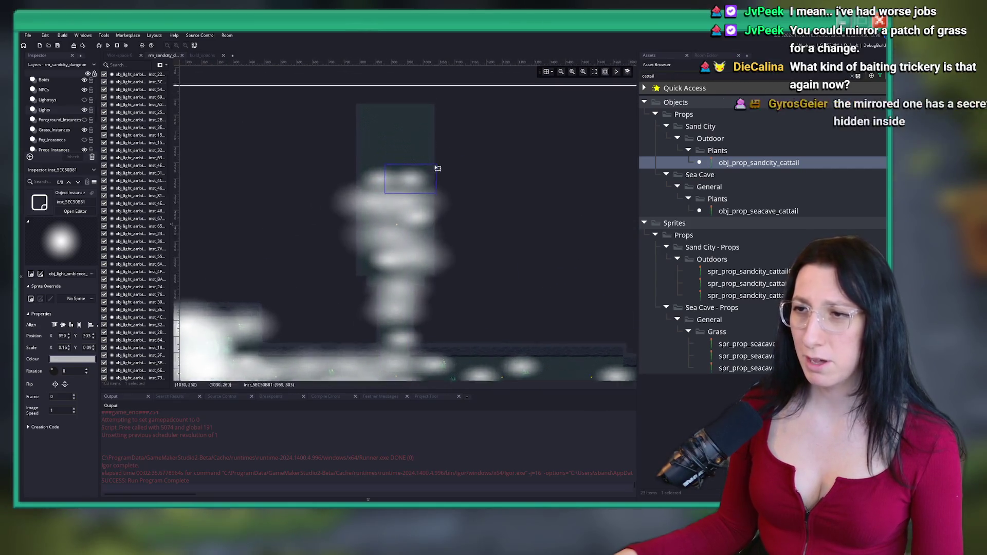
{"action": "left_click_drag", "start_coordinate": [441, 163], "coordinate": [470, 129]}
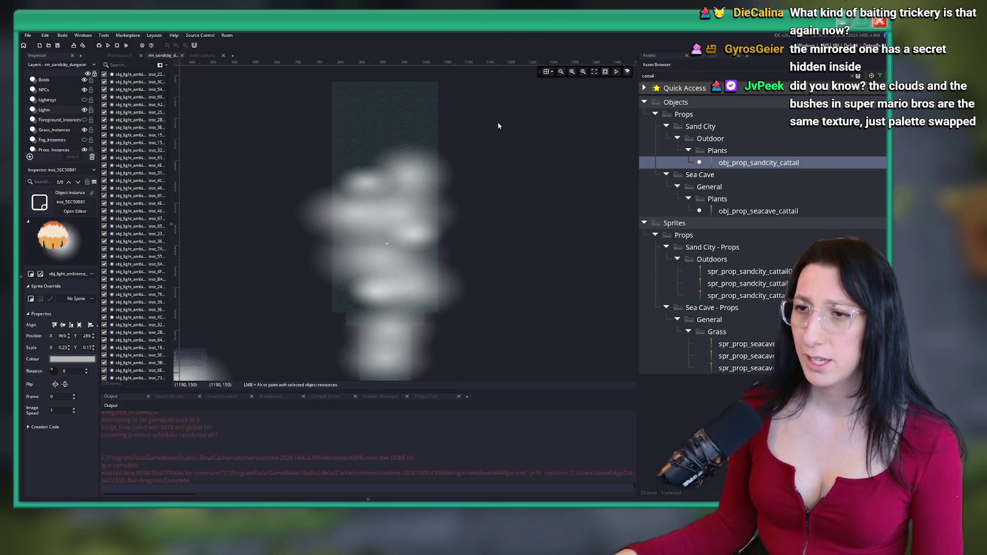
{"action": "scroll", "coordinate": [393, 181], "scroll_direction": "down", "scroll_amount": 3}
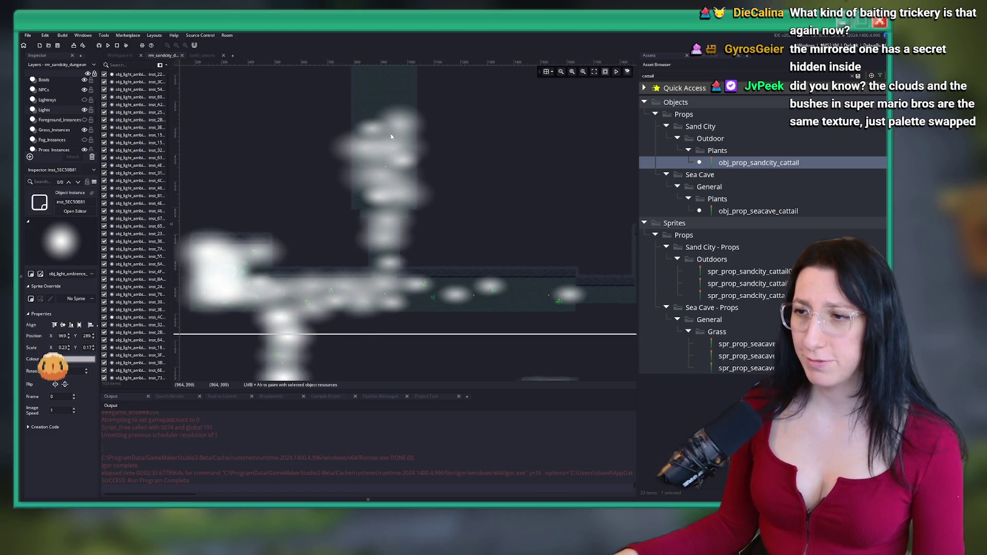
{"action": "scroll", "coordinate": [397, 151], "scroll_direction": "up", "scroll_amount": 5}
{"action": "left_click_drag", "start_coordinate": [452, 207], "coordinate": [378, 173]}
{"action": "scroll", "coordinate": [365, 199], "scroll_direction": "down", "scroll_amount": 2}
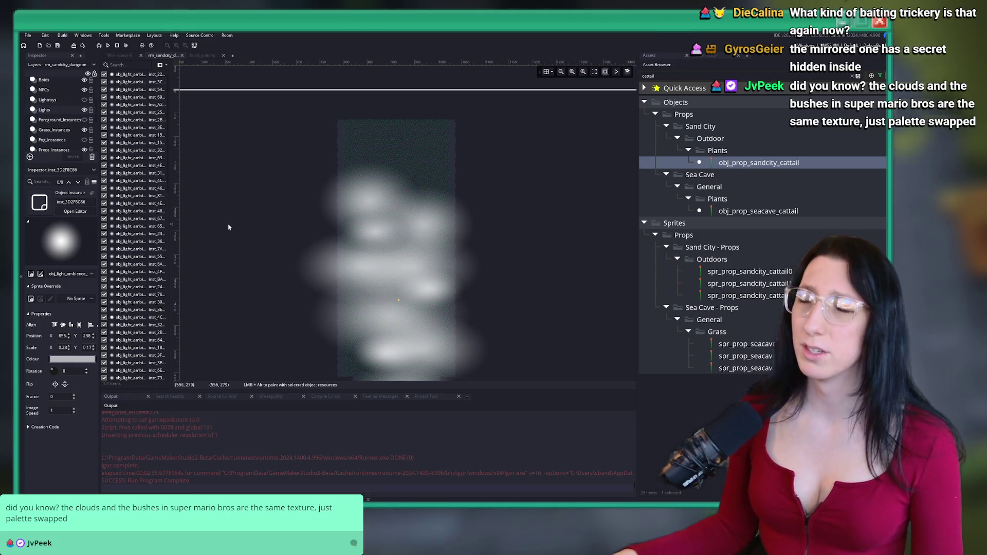
{"action": "scroll", "coordinate": [236, 175], "scroll_direction": "down", "scroll_amount": 3}
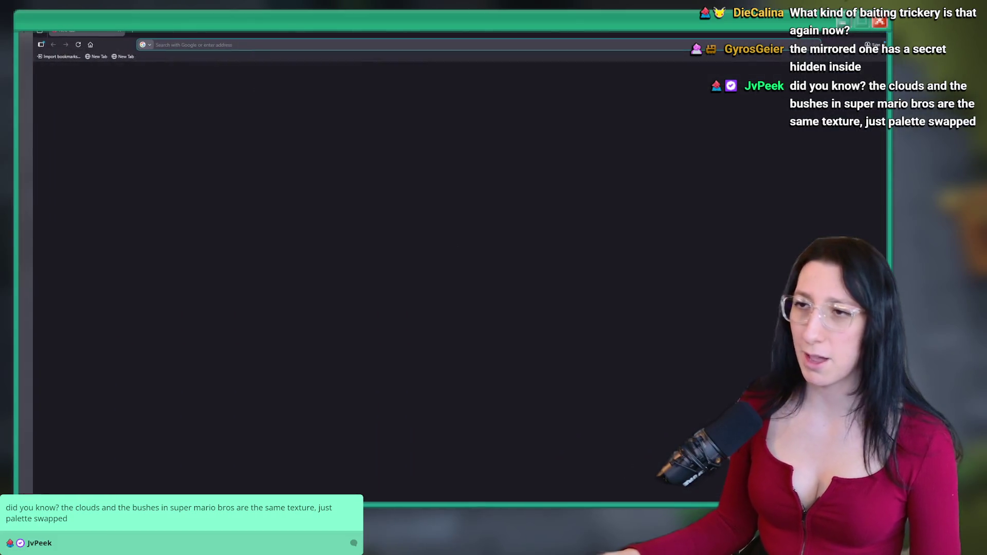
{"action": "type", "text": "mario bros clouds"}
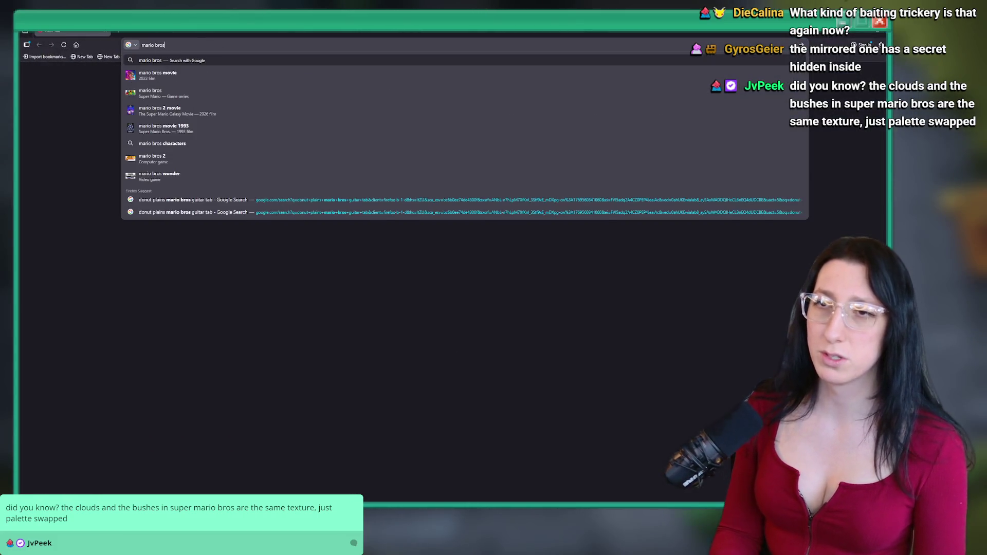
{"action": "key", "text": "Return"}
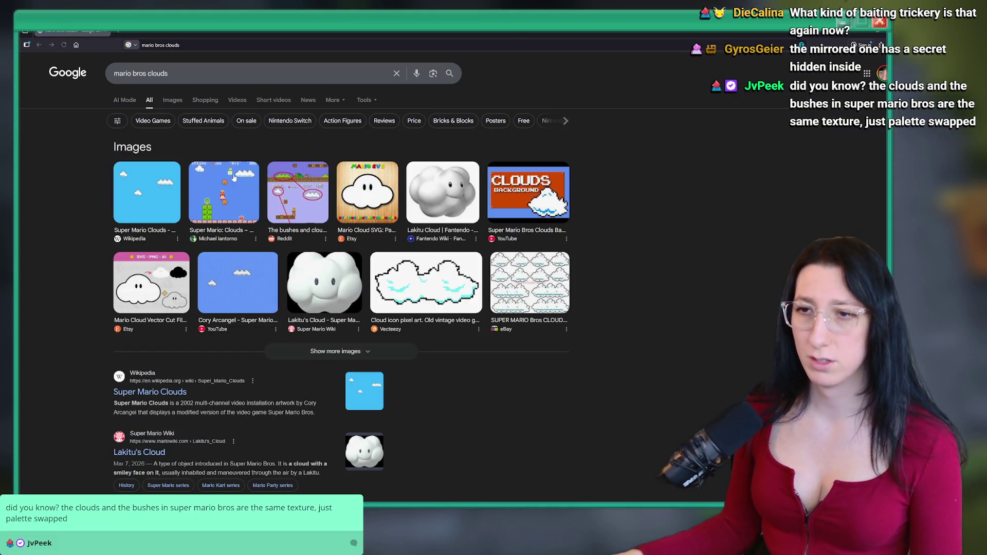
{"action": "left_click", "coordinate": [147, 191]}
{"action": "left_click", "coordinate": [206, 73]}
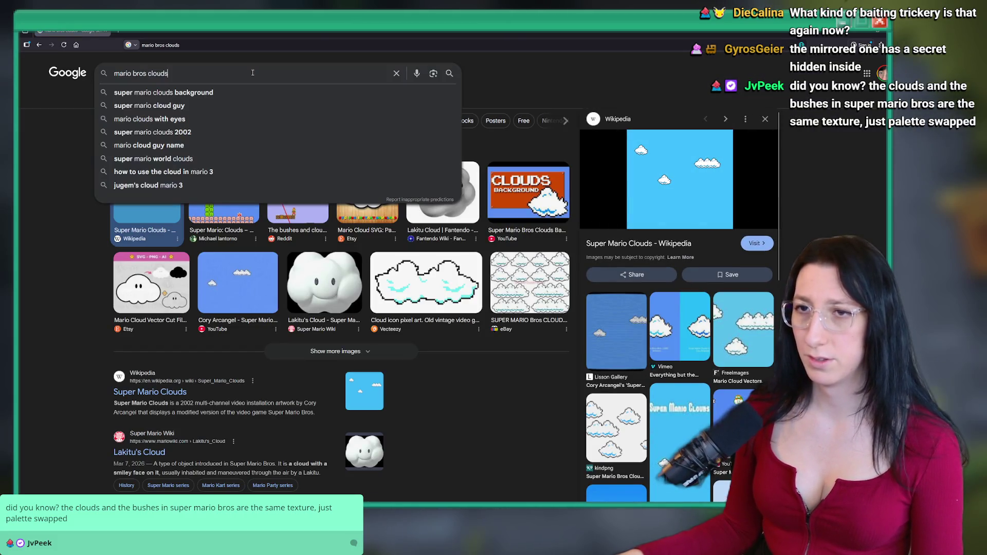
{"action": "type", "text": " bushes"}
{"action": "key", "text": "Return"}
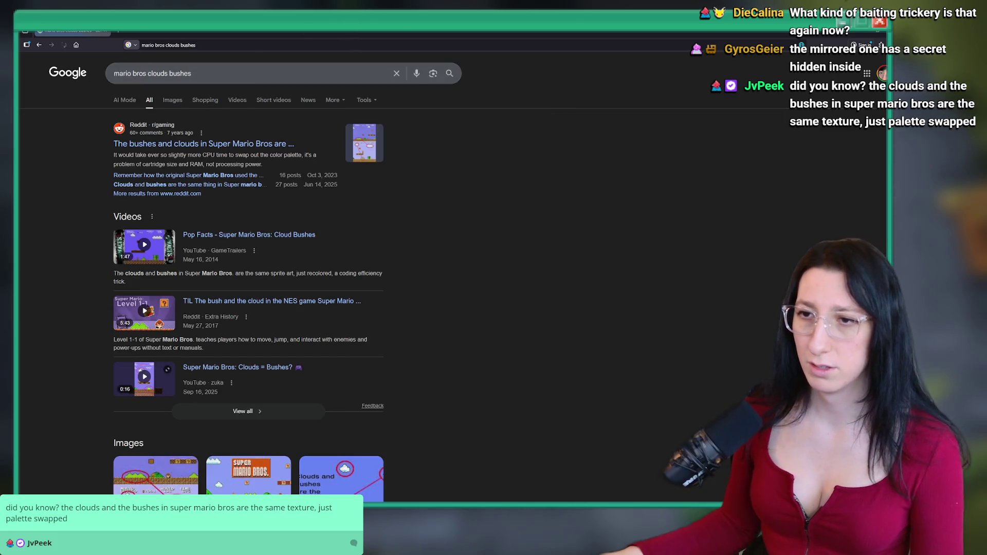
{"action": "left_click", "coordinate": [247, 146]}
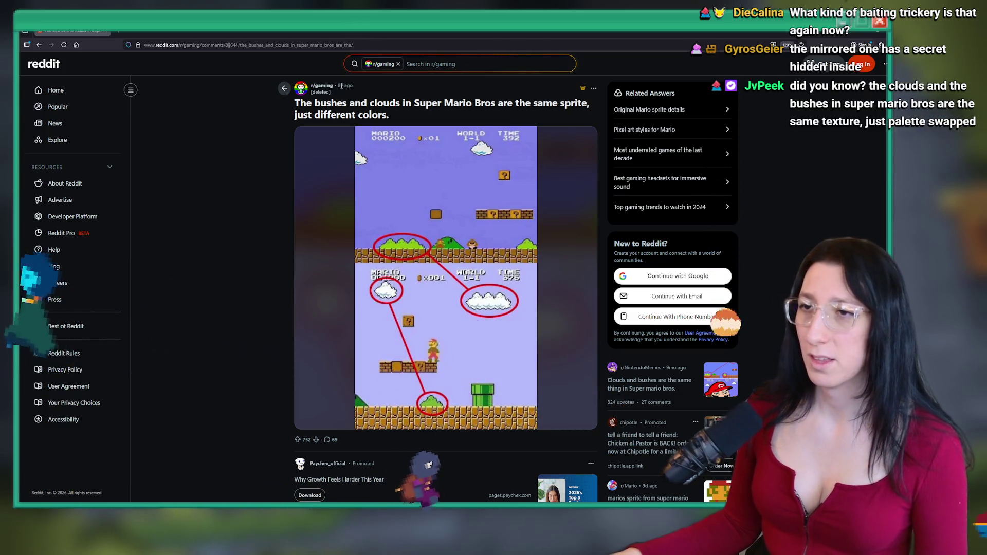
{"action": "scroll", "coordinate": [188, 221], "scroll_direction": "down", "scroll_amount": 4}
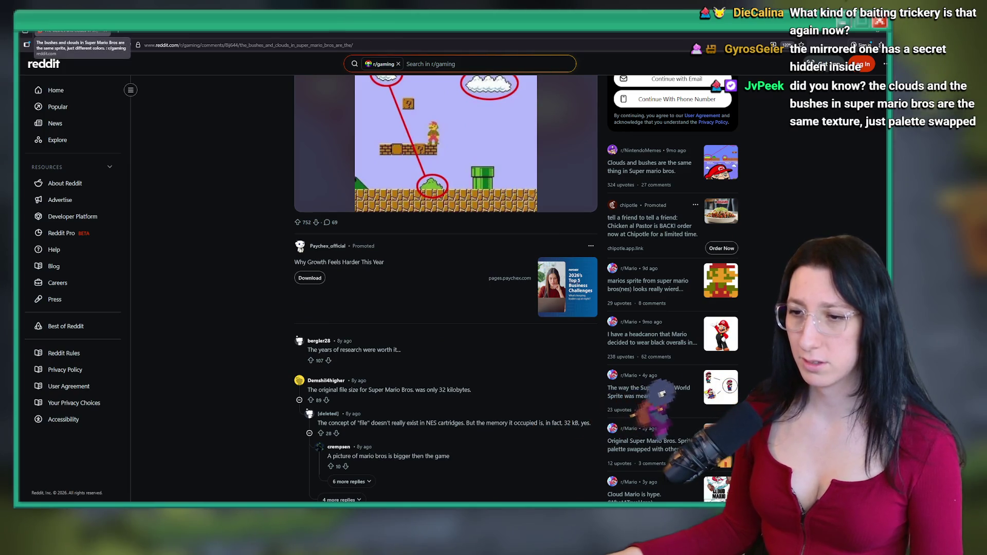
{"action": "key", "text": "alt+Tab"}
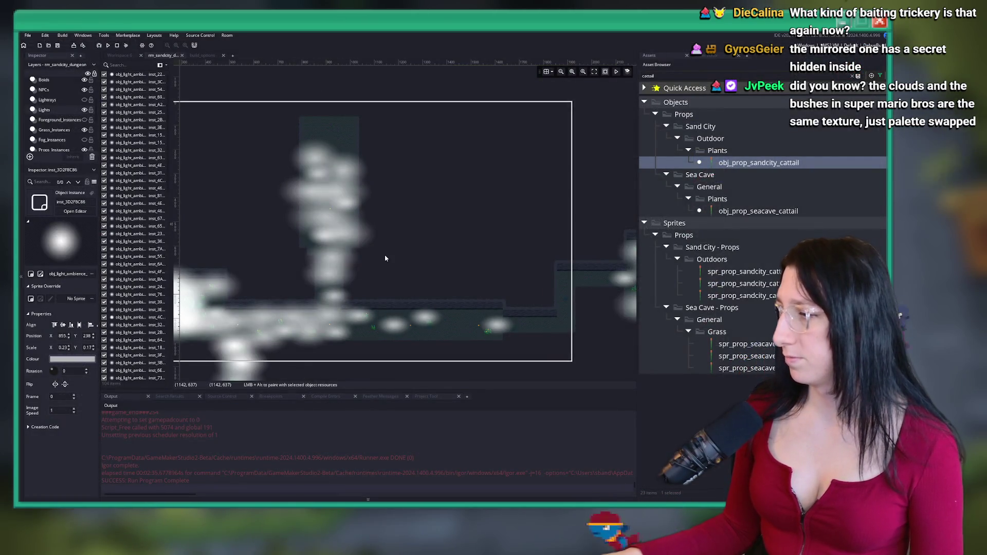